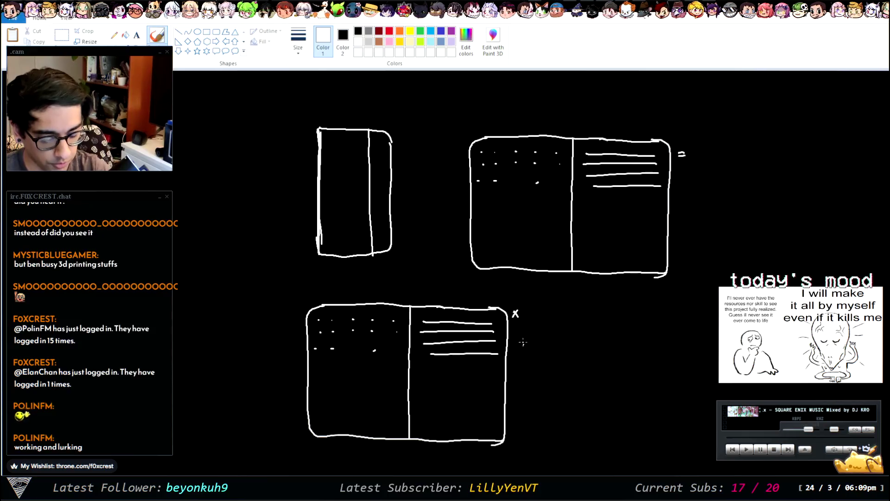
Undo the stray curve and draw a gridded inner rectangle inside the tall panel
key(ctrl+z)
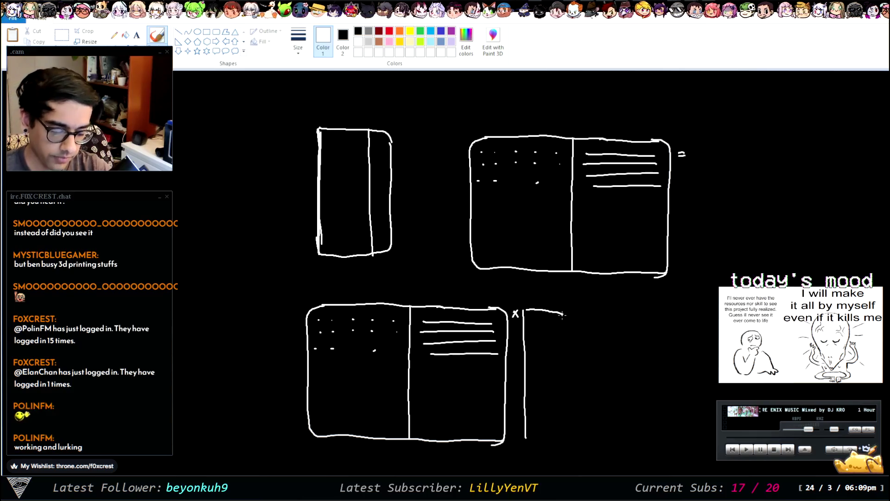
mouse_move(534, 388)
mouse_down()
mouse_move(556, 392)
mouse_move(534, 420)
mouse_move(551, 430)
mouse_move(559, 423)
mouse_move(558, 438)
mouse_move(544, 437)
mouse_move(558, 398)
mouse_up()
drag(535, 406, 555, 407)
mouse_move(532, 419)
mouse_down()
mouse_move(558, 418)
mouse_move(554, 426)
mouse_up()
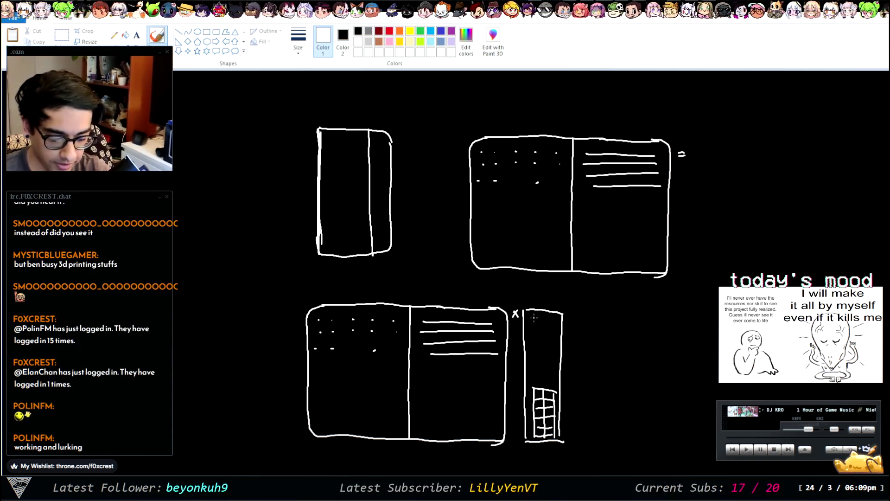
Add a row of four dots with short lines around it, plus a second divider in the left rectangle
click(532, 367)
click(537, 367)
click(543, 367)
click(549, 367)
drag(532, 373, 554, 374)
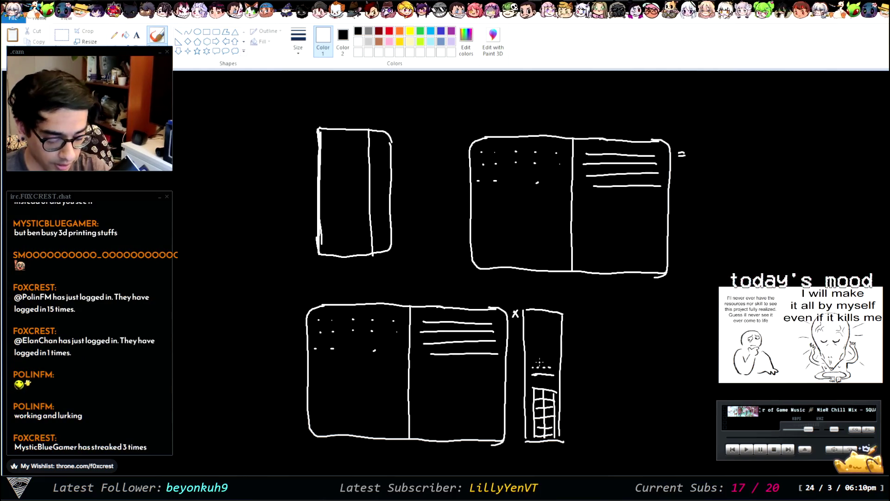
mouse_move(534, 378)
mouse_down()
mouse_move(550, 376)
mouse_move(554, 387)
mouse_move(534, 383)
mouse_up()
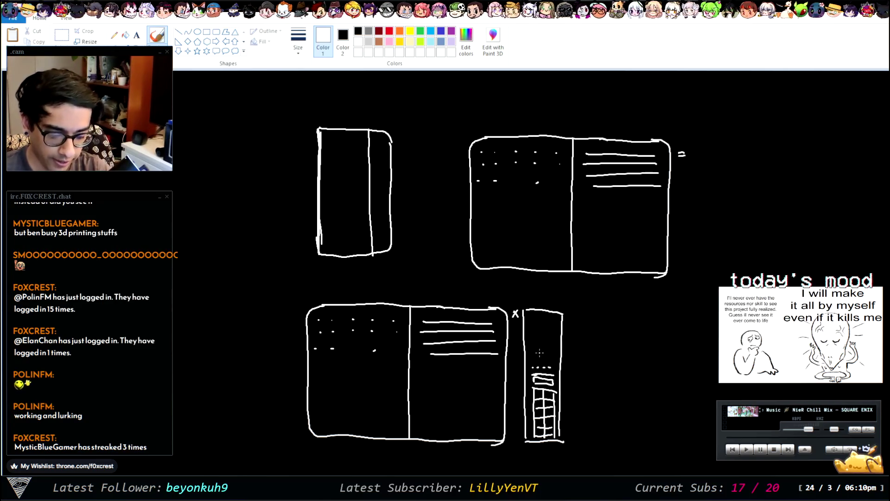
drag(532, 357, 552, 356)
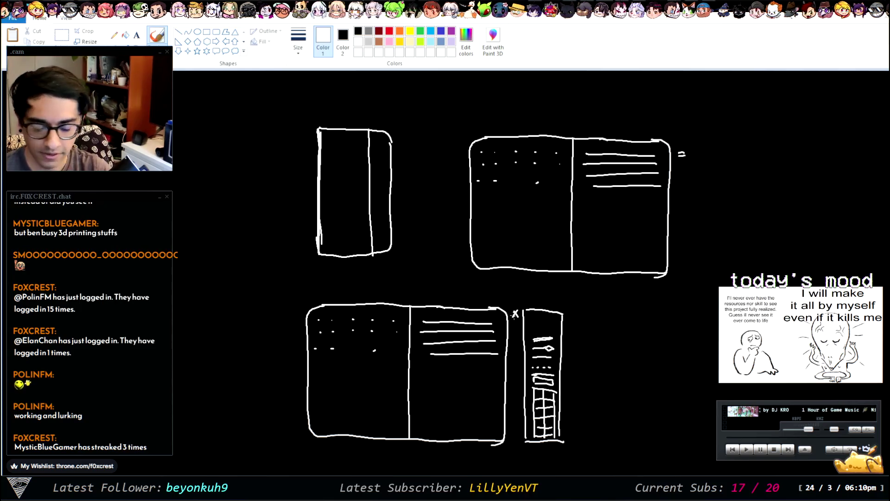
drag(360, 129, 365, 255)
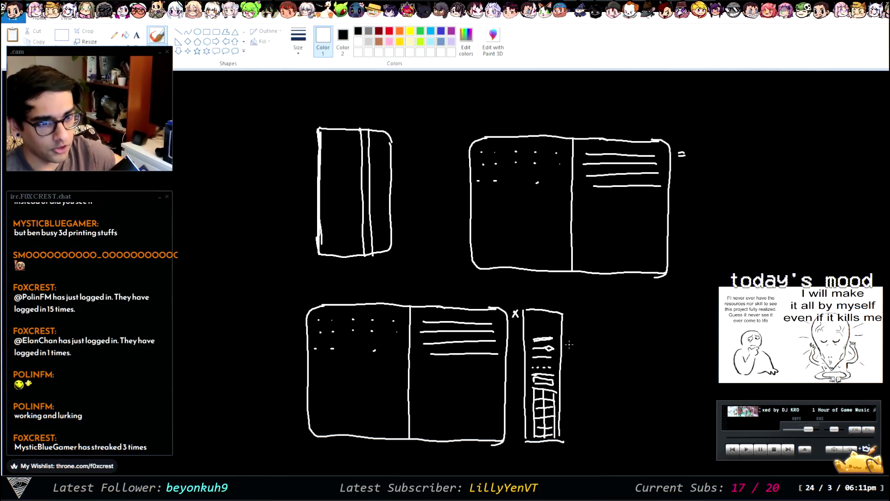
Try a big loop and a squiggle over the mockups, then undo both to leave the sketches unchanged
click(436, 123)
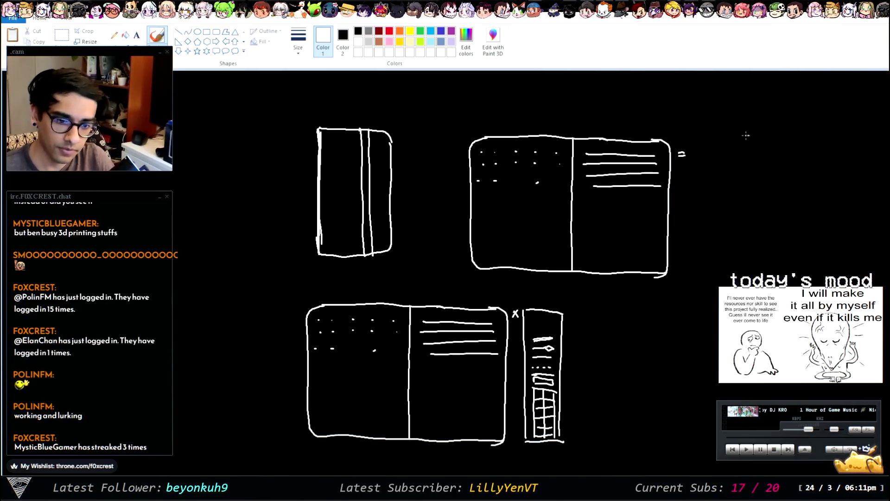
mouse_move(592, 292)
mouse_down()
mouse_move(338, 427)
mouse_move(380, 419)
mouse_move(490, 266)
mouse_move(539, 239)
mouse_up()
key(ctrl+z)
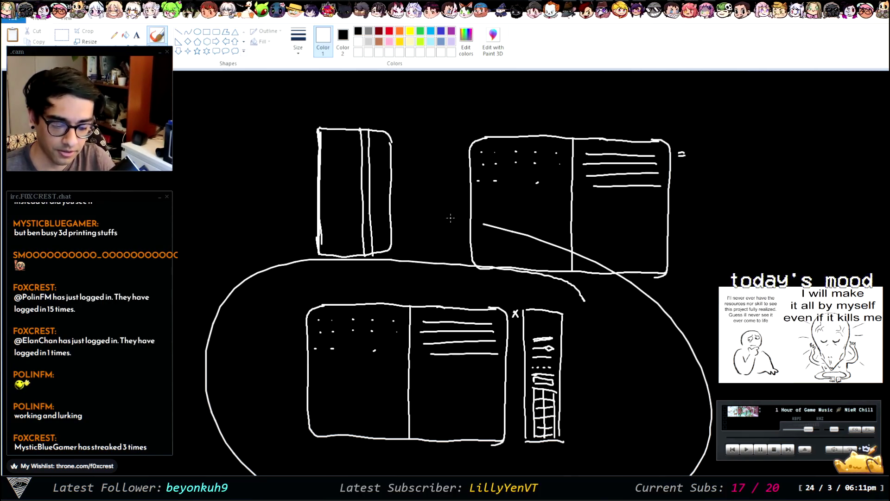
key(ctrl+z)
key(ctrl+z)
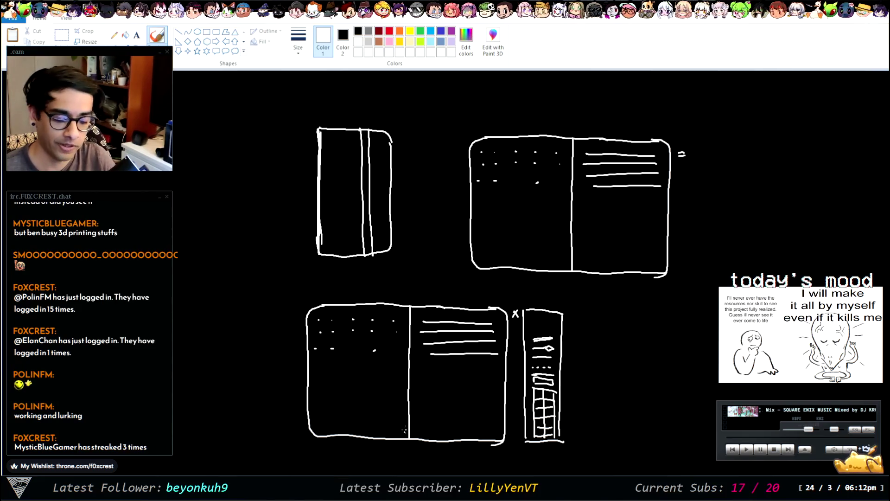
drag(425, 383, 479, 396)
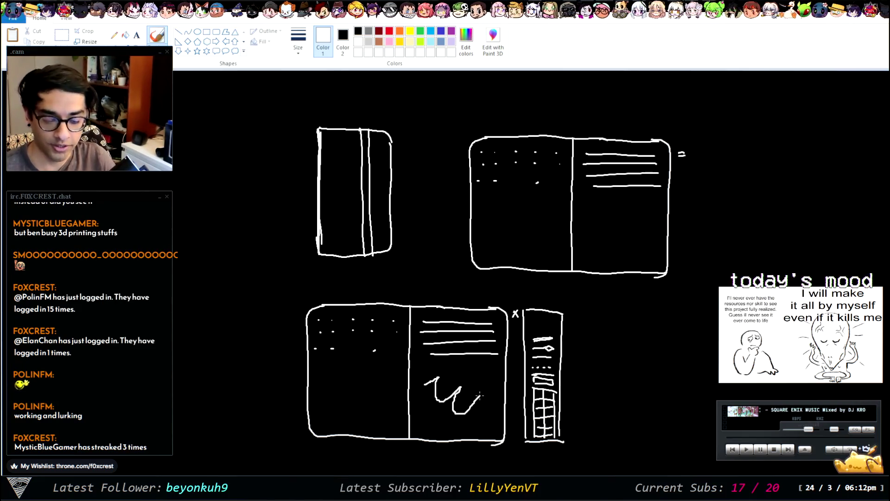
key(ctrl+z)
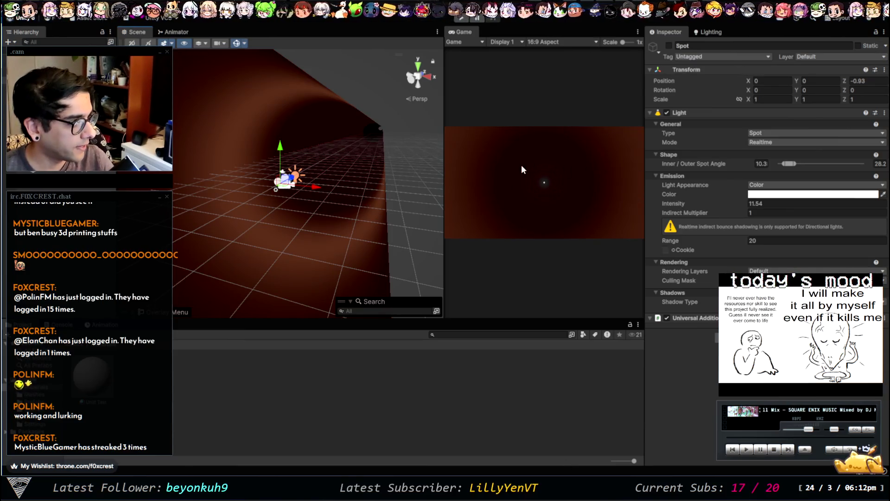
Orbit down the tube, inspect Tube, Point Light and Main Camera, then bring up Lighting Environment settings
mouse_move(392, 193)
mouse_down()
mouse_move(375, 173)
mouse_move(272, 116)
mouse_up()
click(354, 241)
mouse_move(360, 235)
mouse_down()
mouse_move(416, 234)
mouse_move(319, 166)
mouse_move(327, 188)
mouse_up()
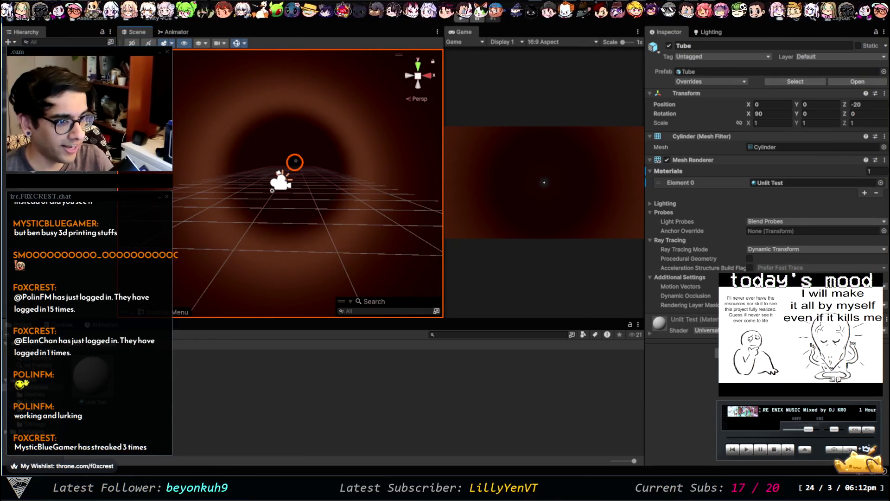
click(295, 162)
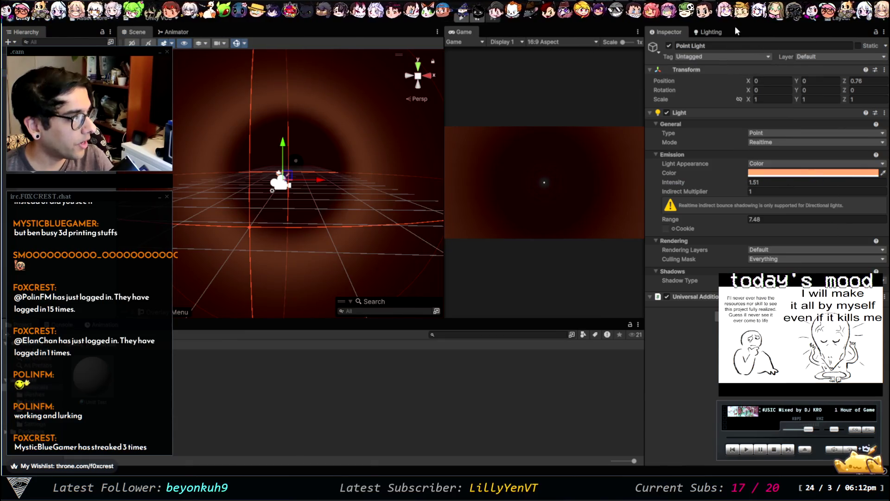
click(278, 184)
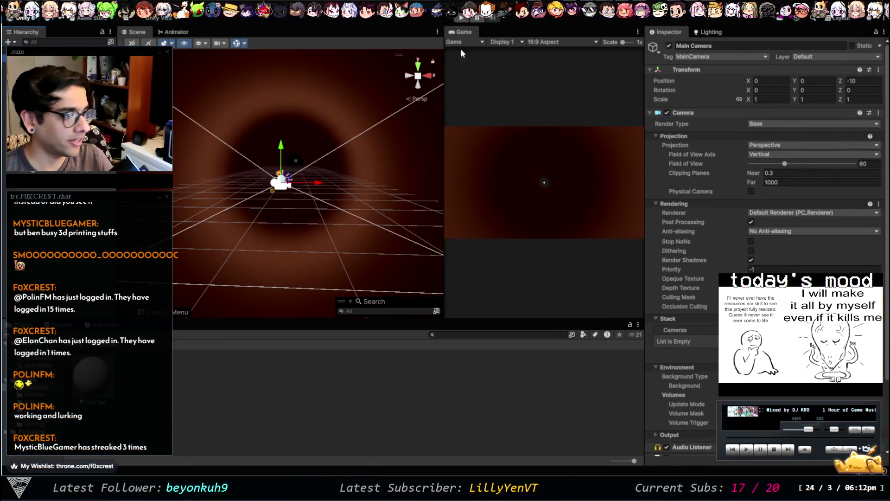
click(704, 31)
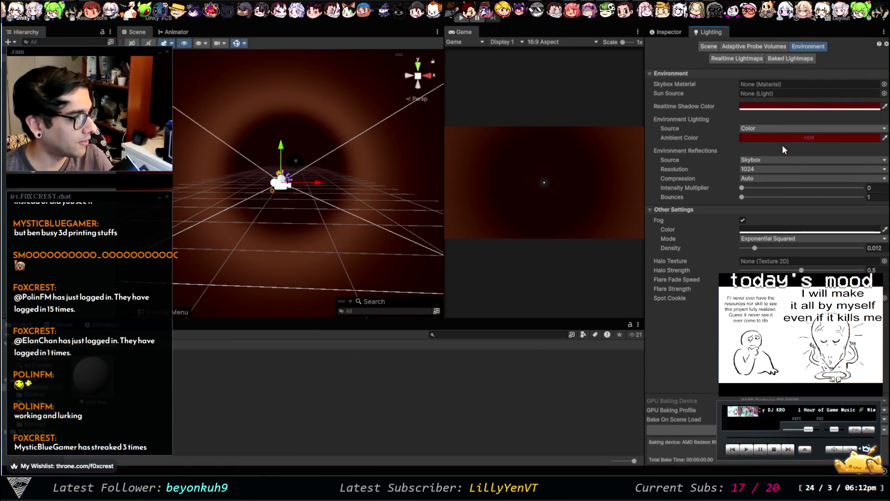
Set the ambient environment colour to white in the Lighting Environment settings
click(770, 105)
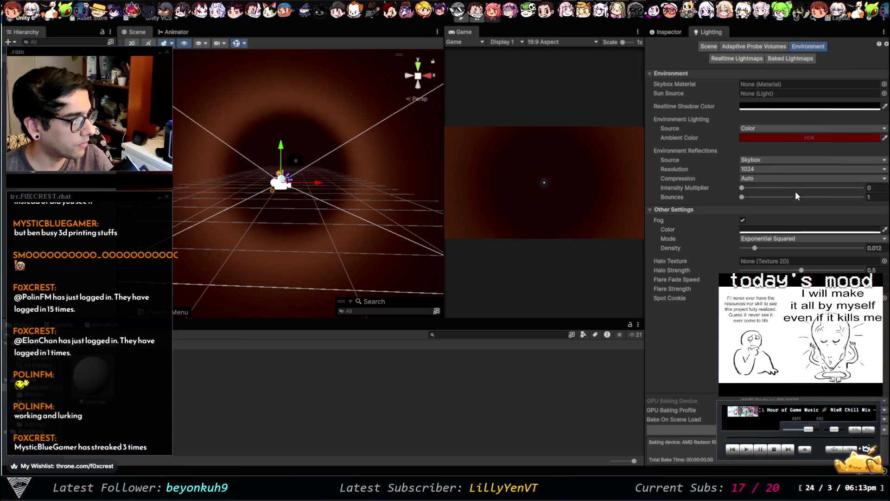
key(ctrl+z)
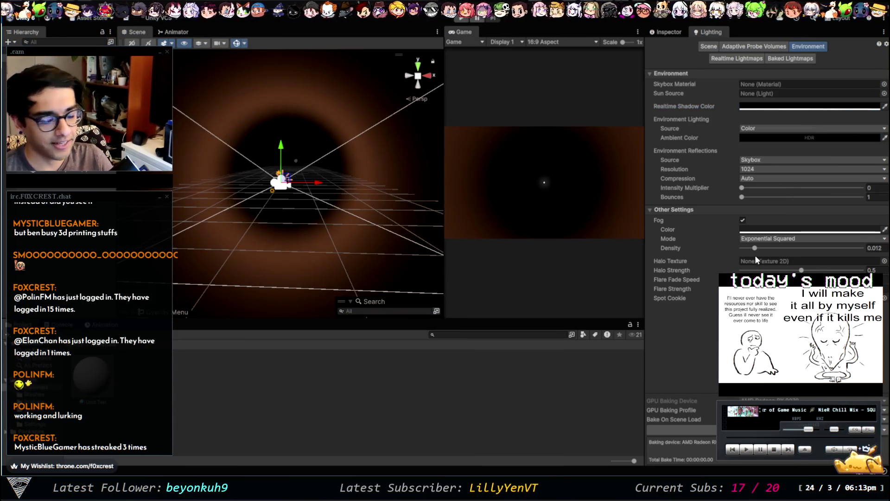
key(ctrl+z)
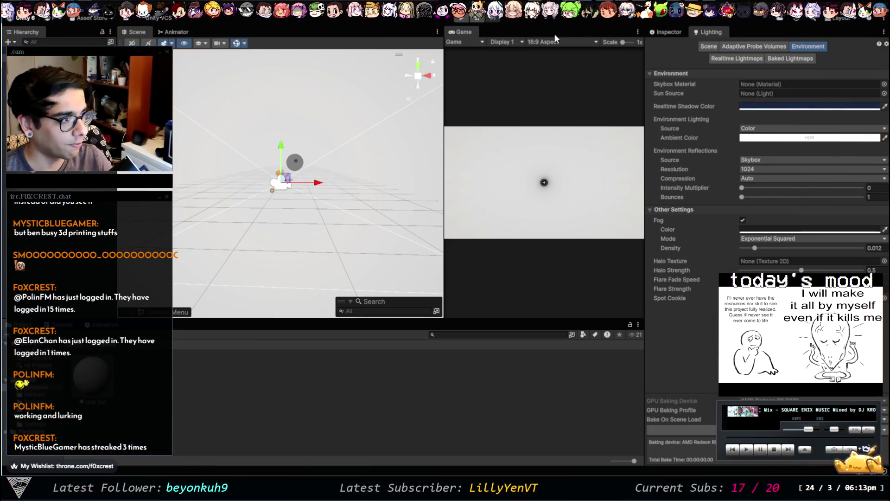
Run the game in Play mode to test the bright foggy scene, then stop it
click(461, 18)
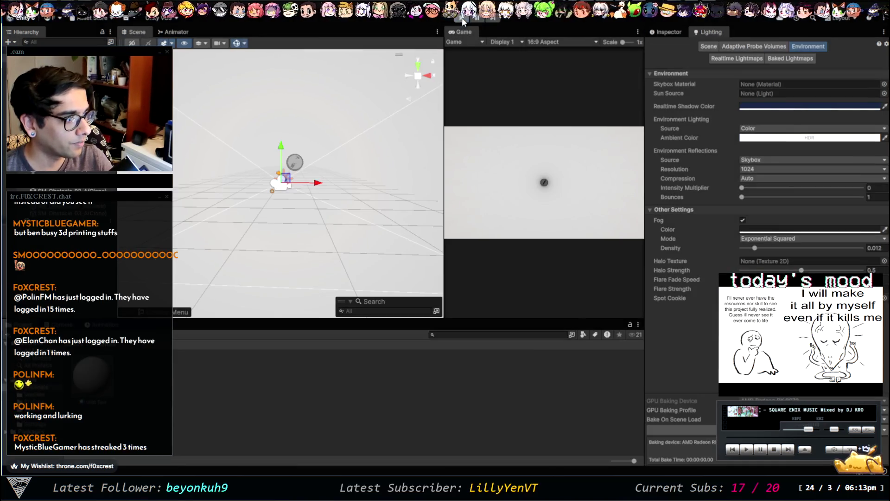
click(466, 17)
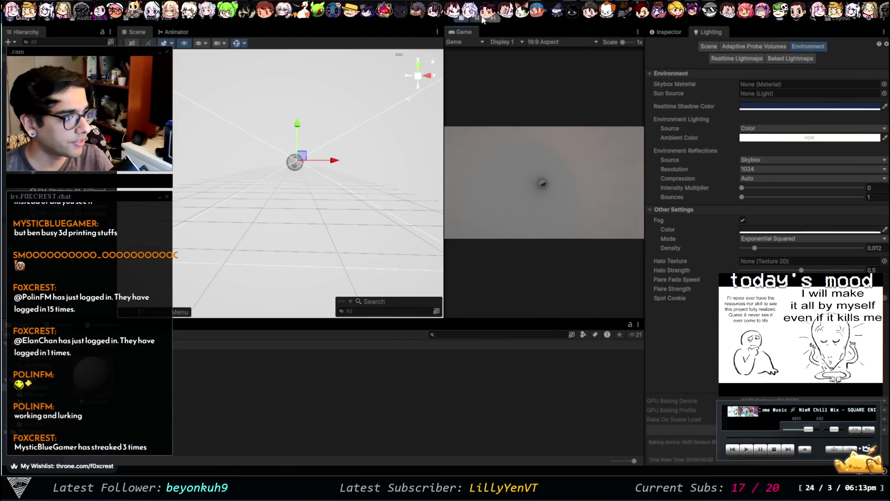
click(460, 18)
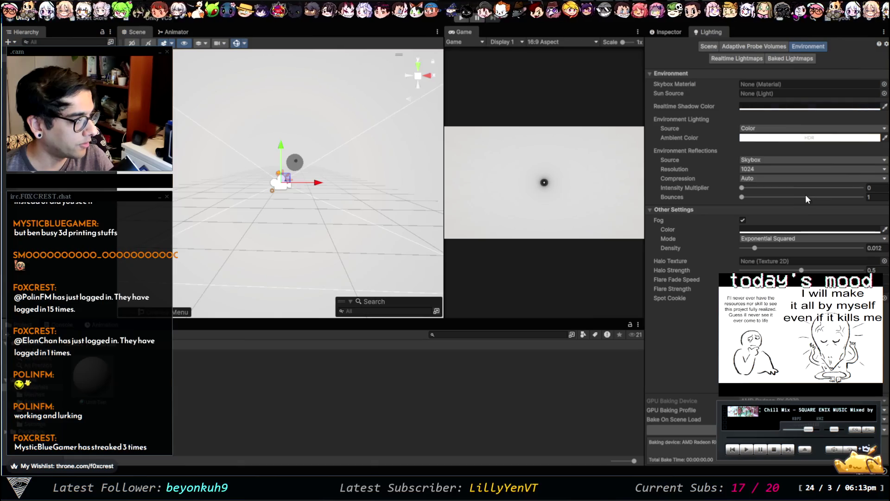
click(748, 106)
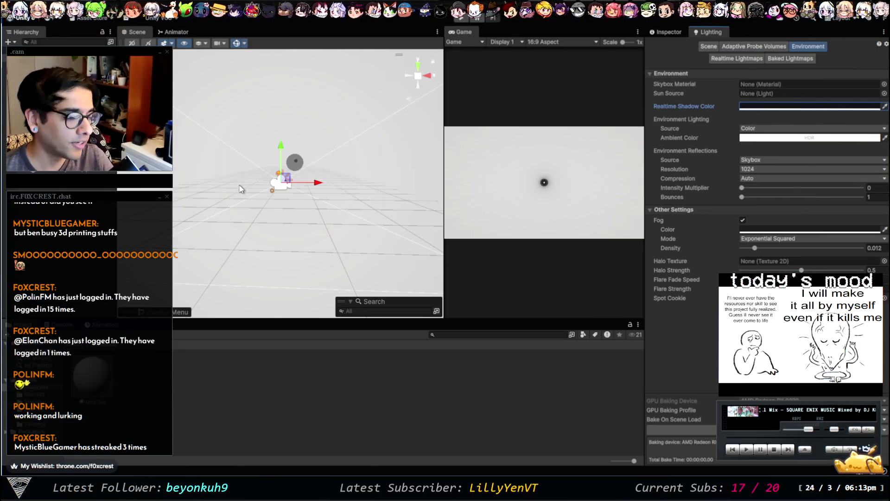
click(680, 34)
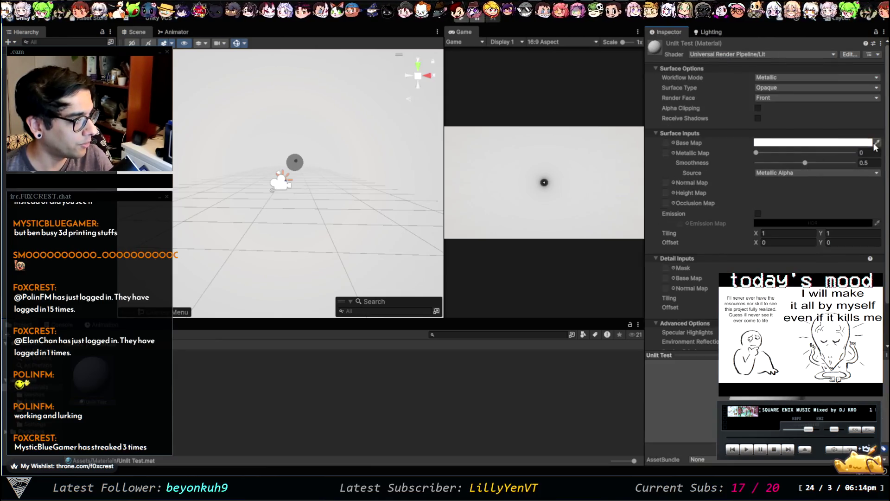
click(855, 145)
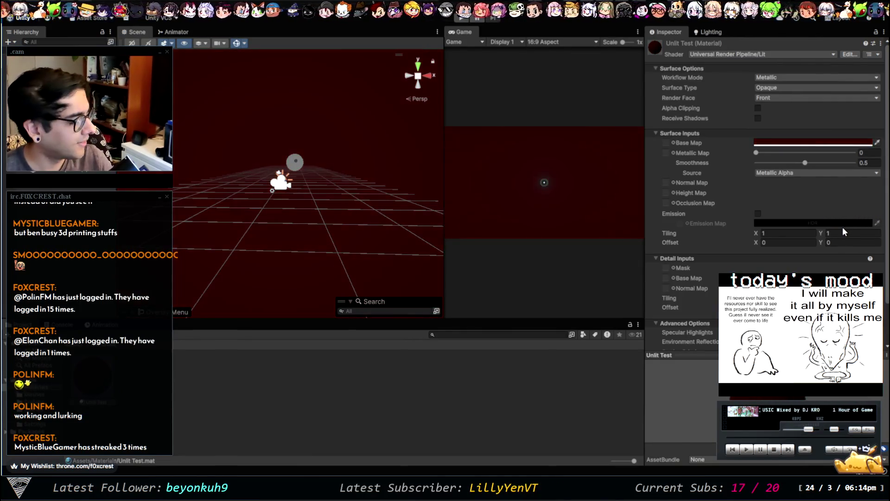
click(730, 170)
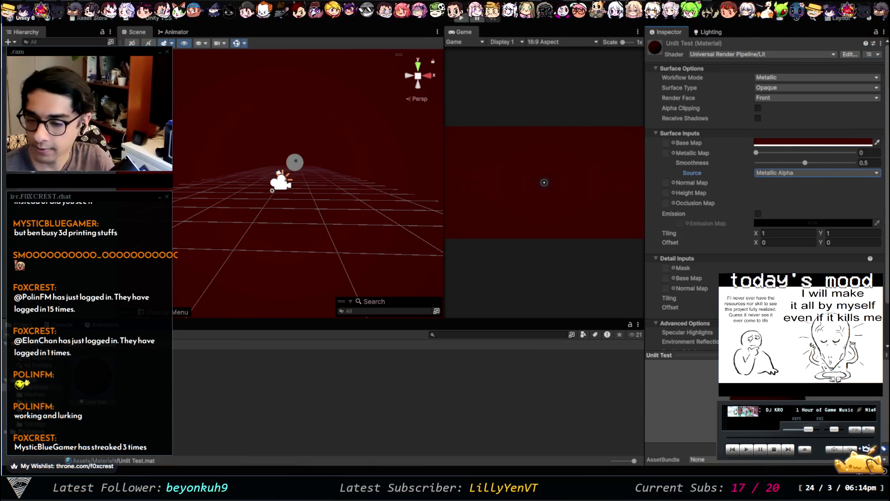
key(Escape)
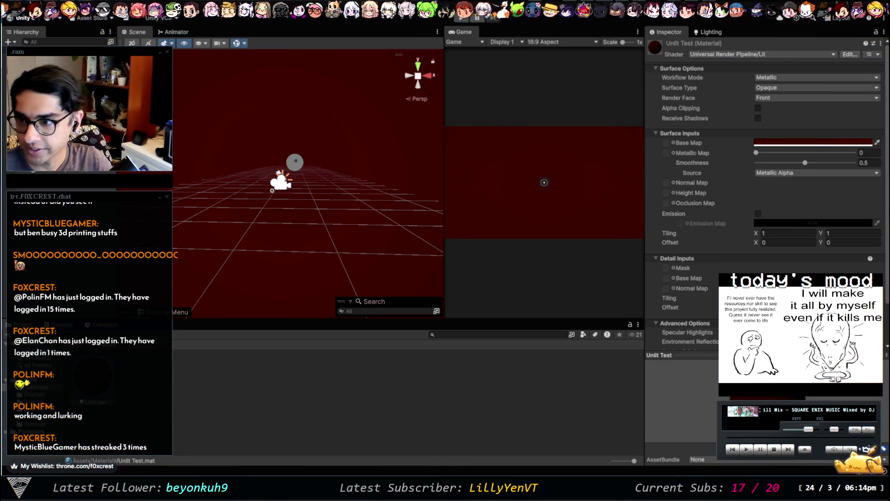
key(alt+Tab)
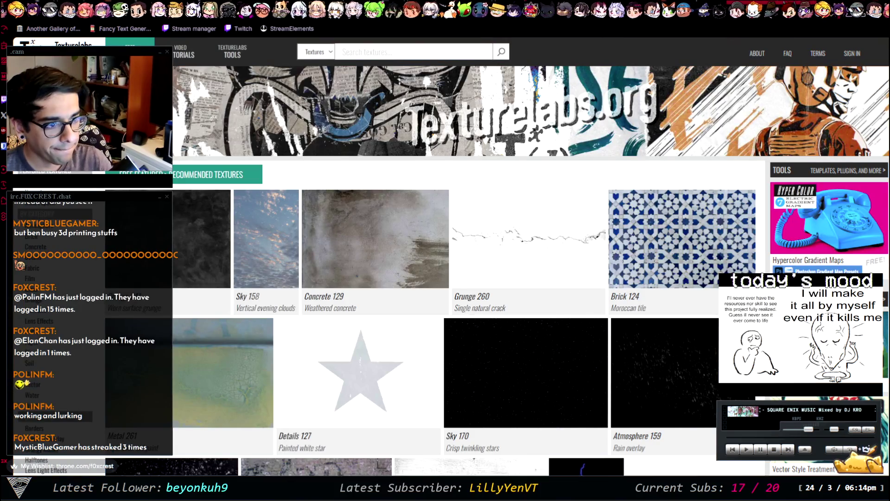
Return to the Atmosphere textures gallery and scroll through its fog textures
key(alt+Left)
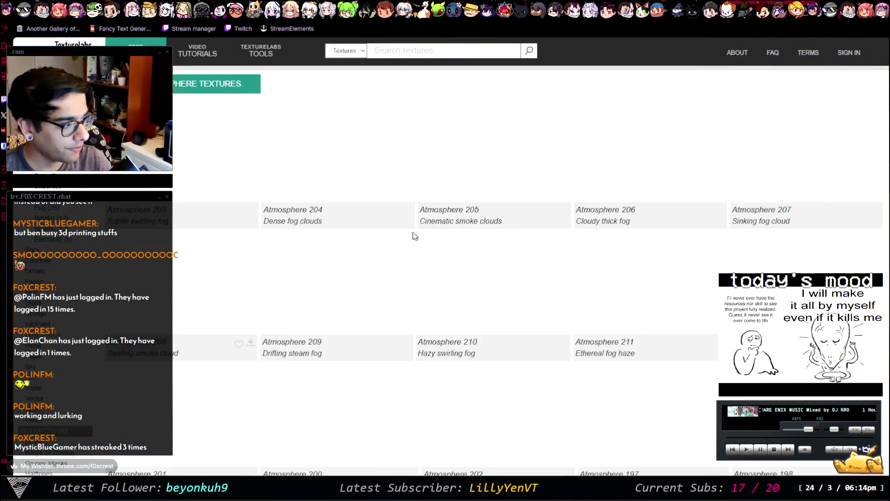
scroll(583, 226, down, 5)
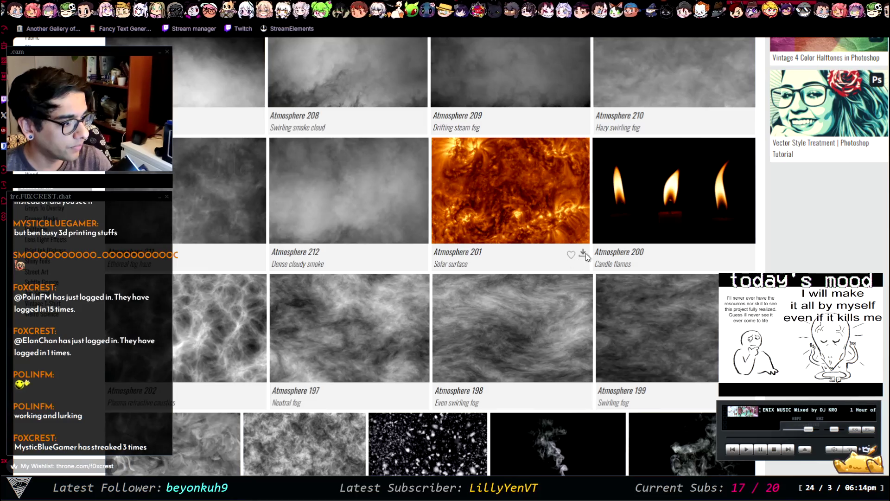
scroll(67, 247, up, 1)
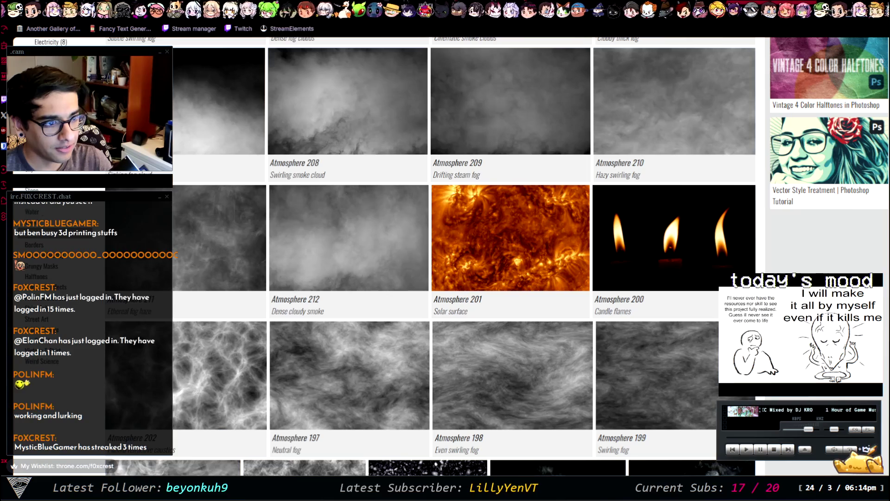
Go to the Grunge textures gallery and scroll down through its entries
key(alt+Left)
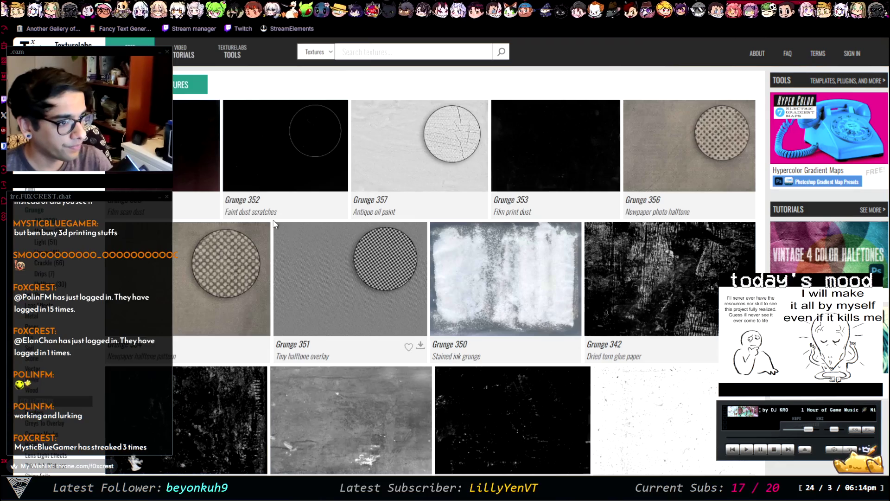
scroll(421, 222, down, 15)
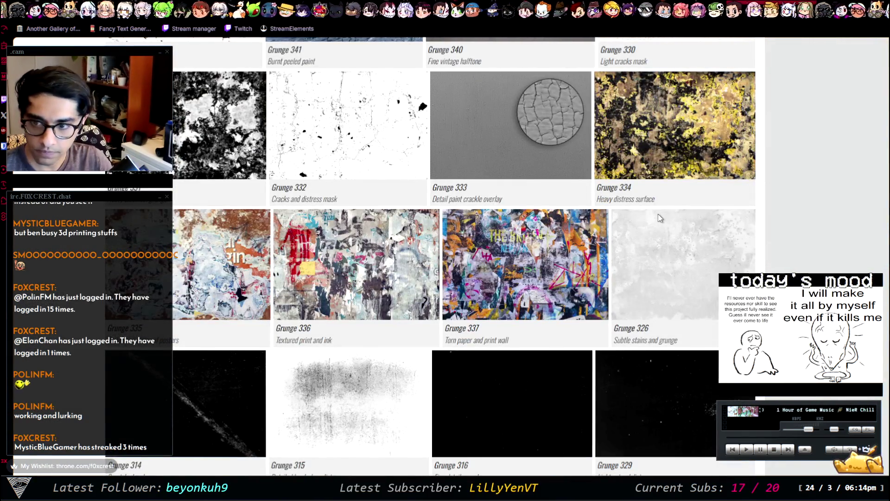
scroll(659, 211, down, 5)
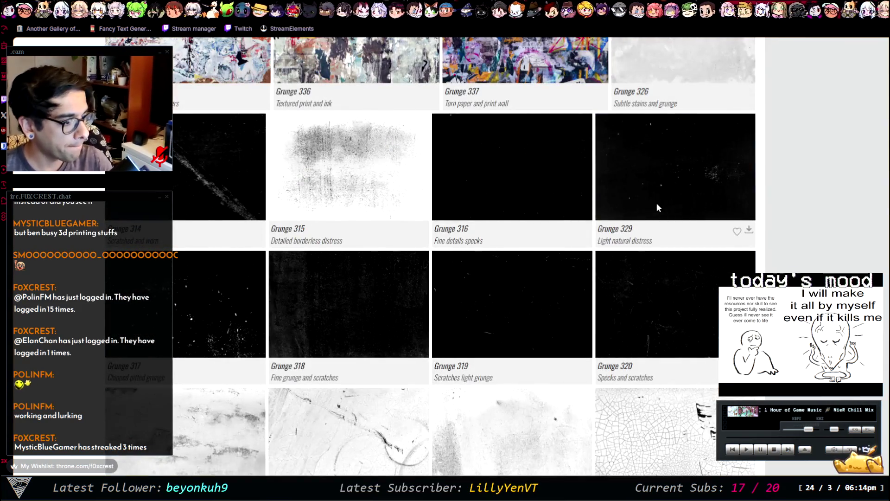
scroll(656, 203, down, 15)
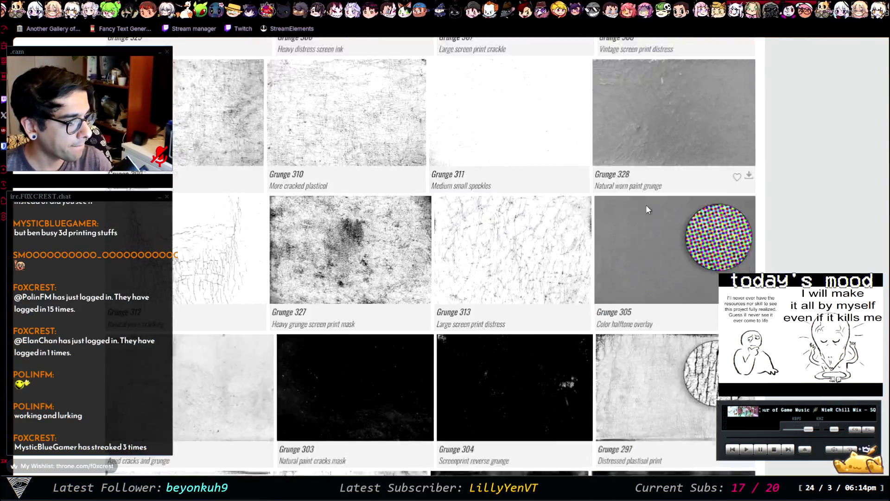
scroll(653, 199, down, 15)
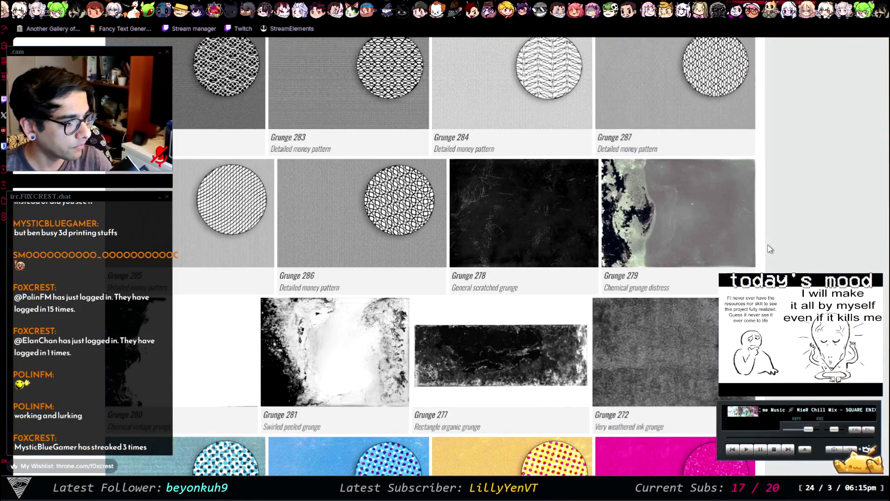
scroll(788, 246, down, 12)
scroll(787, 242, down, 20)
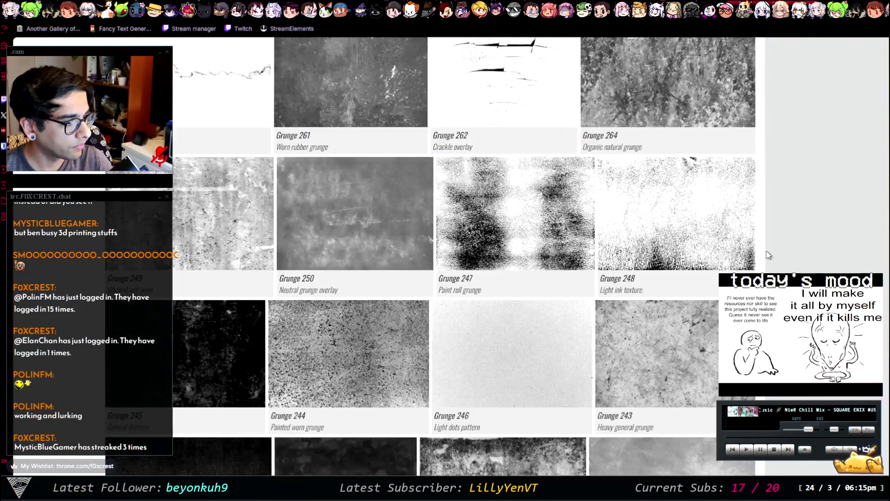
scroll(776, 251, down, 7)
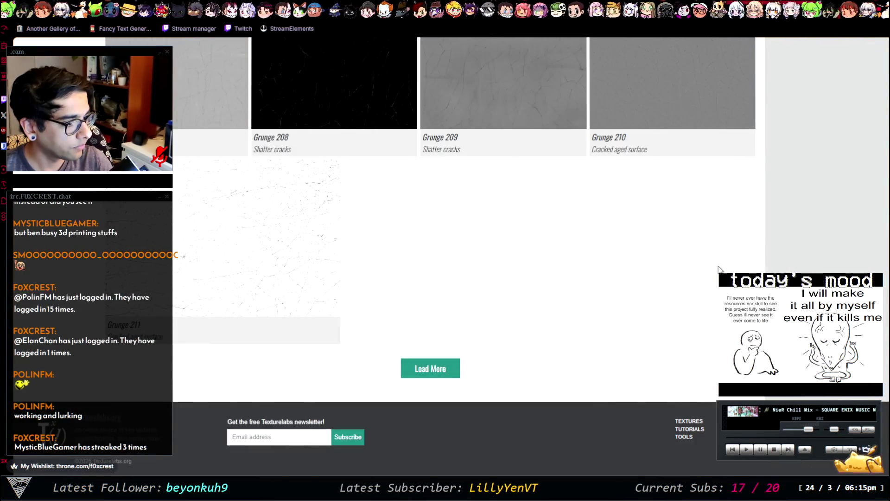
scroll(790, 253, down, 15)
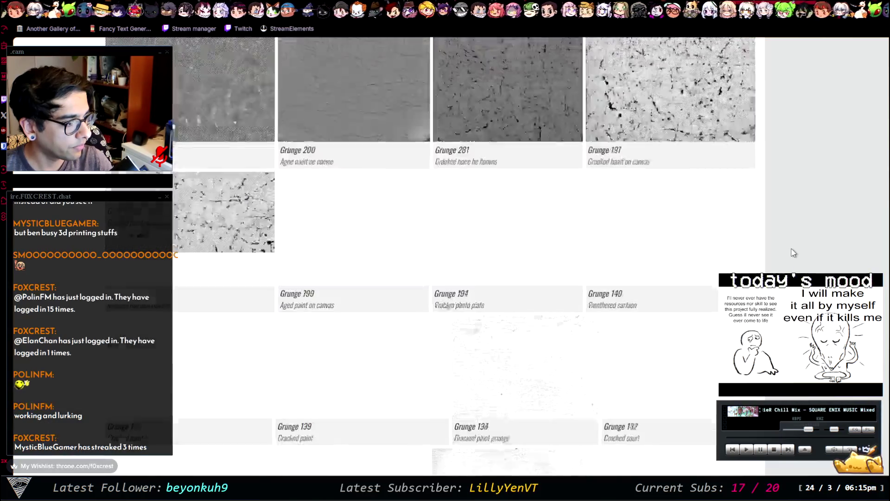
scroll(788, 250, down, 15)
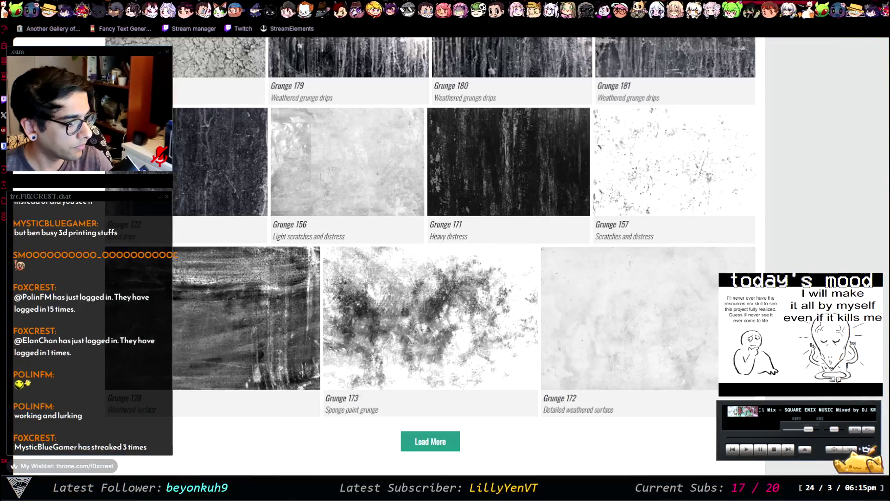
scroll(654, 353, down, 3)
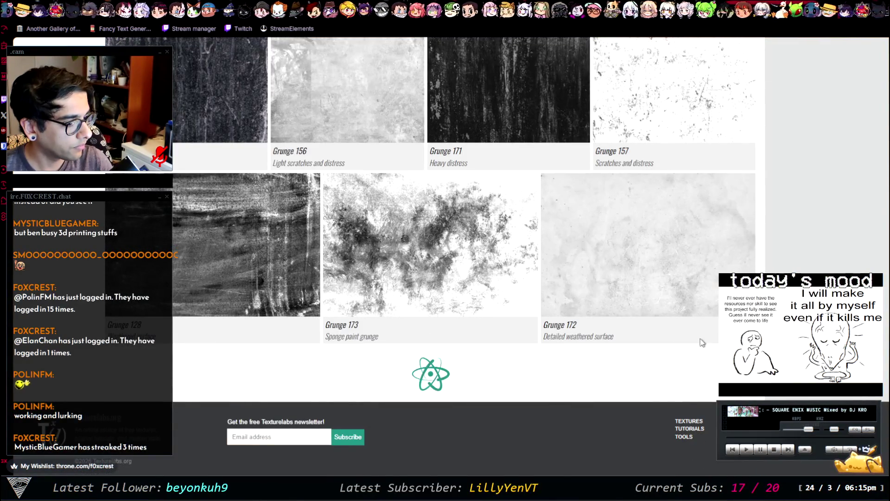
scroll(805, 240, down, 5)
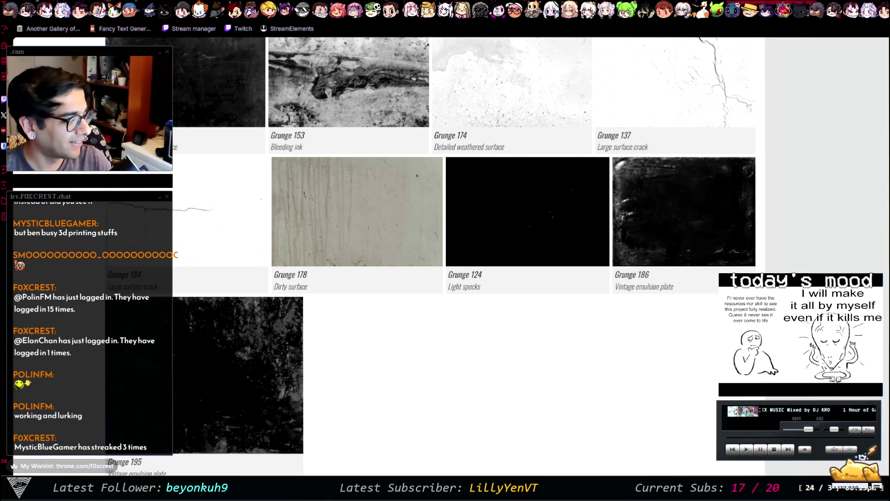
scroll(430, 256, down, 10)
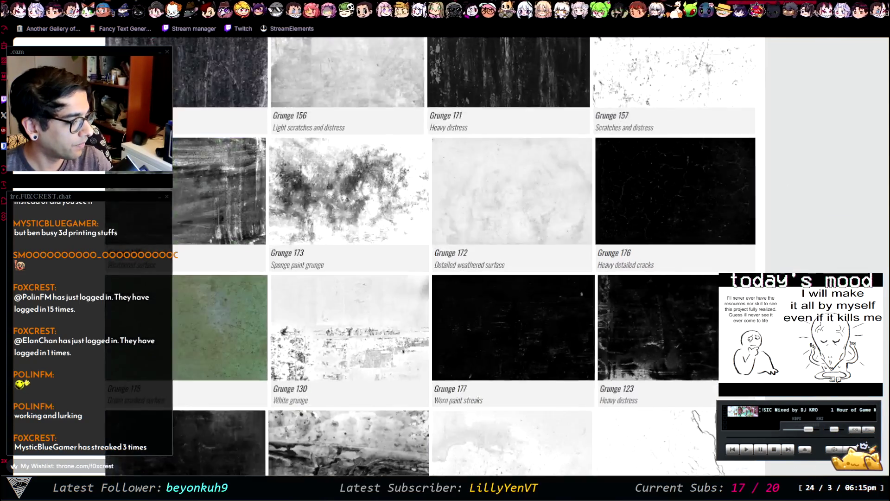
scroll(430, 256, up, 15)
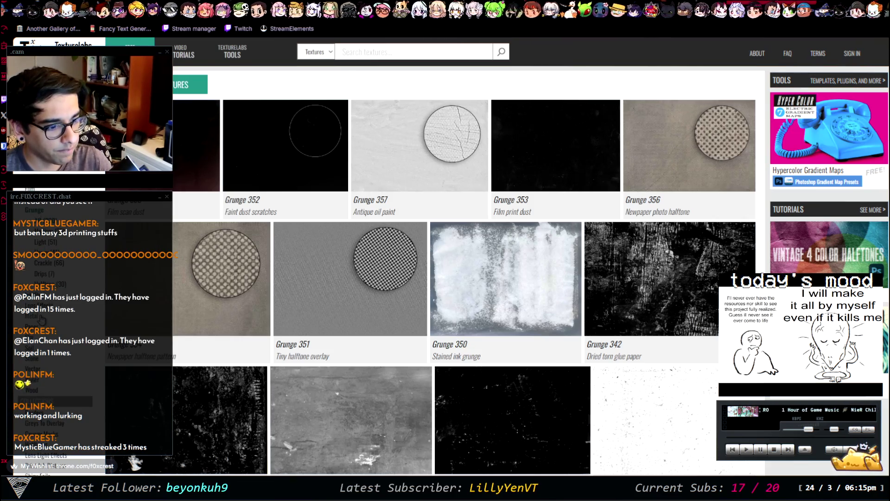
Show the Metal collection, enlarge Metal 282 fuselage panels, and pick the large 4240x2834 download
click(65, 316)
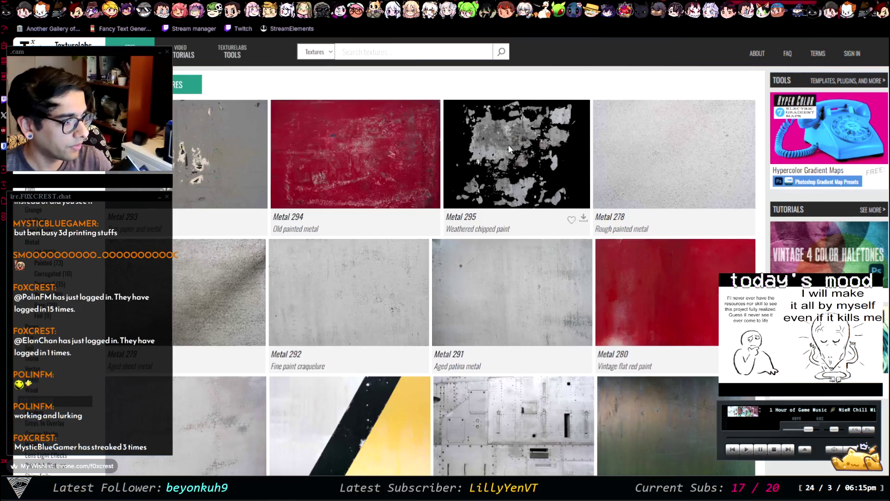
scroll(508, 149, down, 5)
click(529, 137)
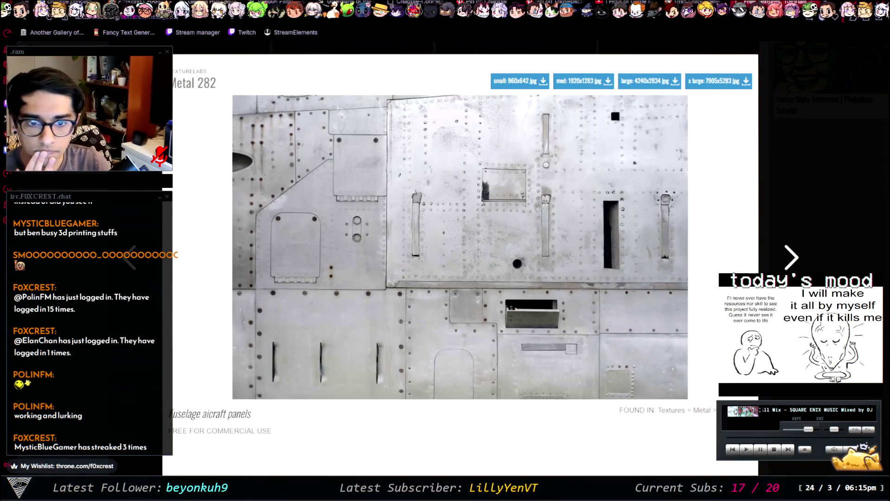
click(655, 84)
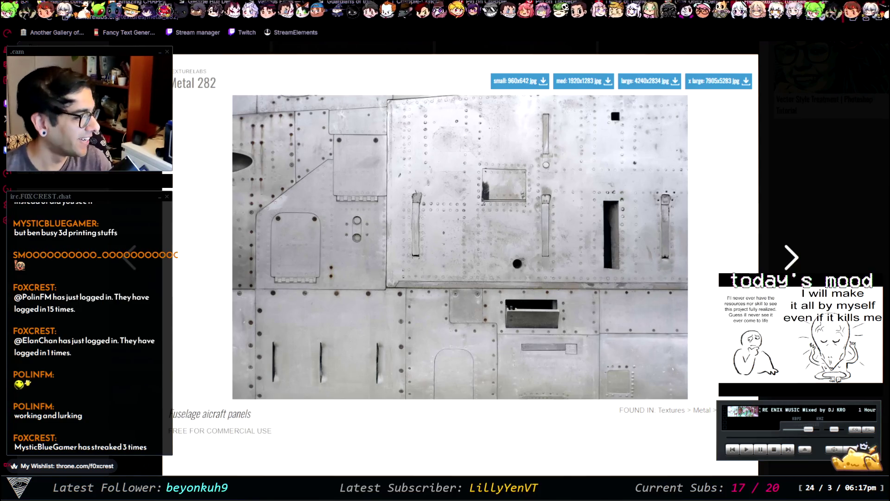
Preview Metal 283 and Metal 284, then close the preview to return to the Metal grid
click(797, 257)
click(798, 257)
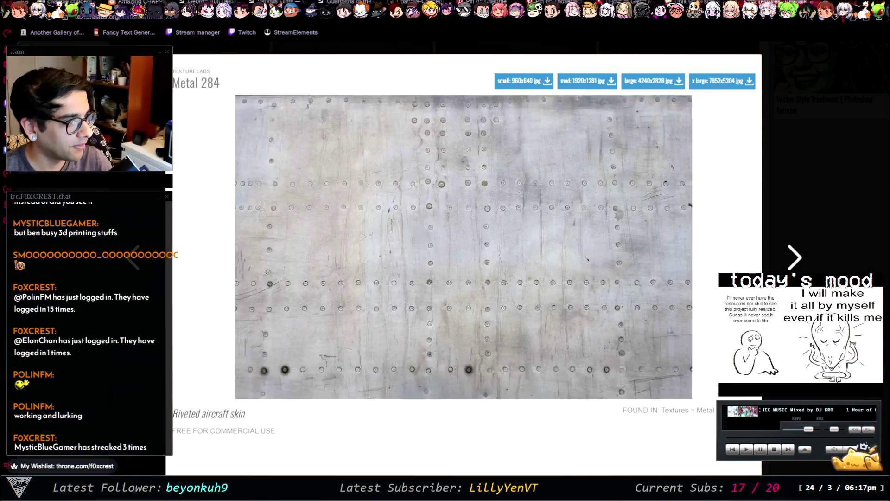
key(Escape)
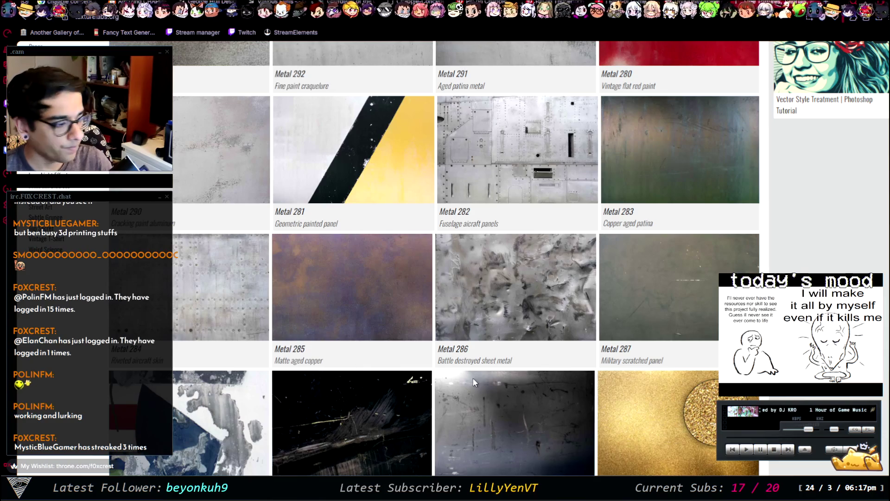
Scroll the listing, then go back twice to the Google results for free textures
scroll(473, 382, down, 20)
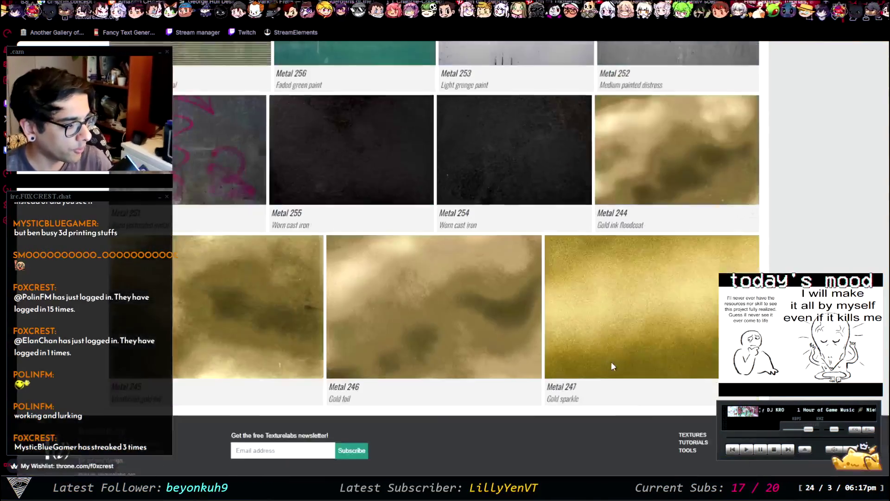
scroll(606, 363, up, 3)
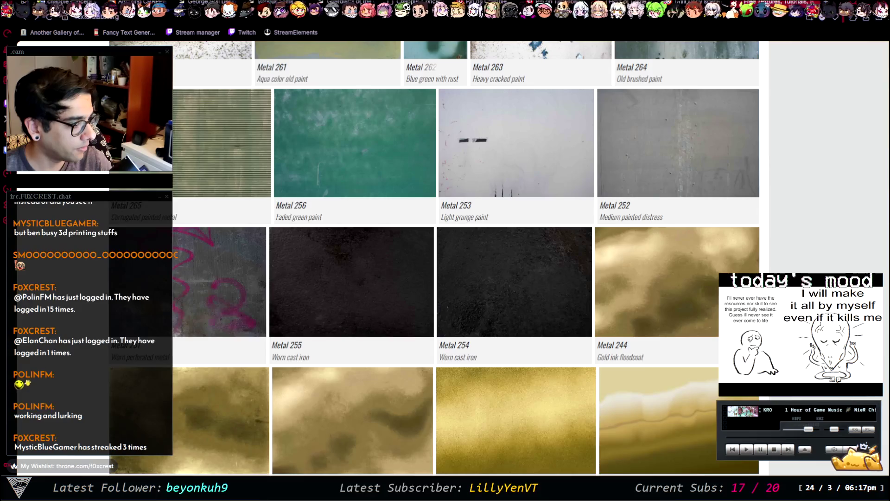
scroll(466, 260, up, 15)
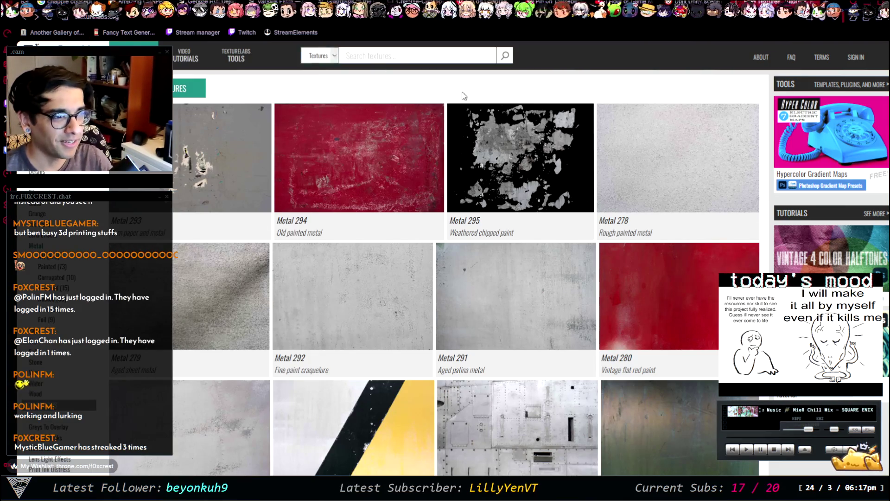
key(alt+Left)
key(alt+Left)
key(alt+Left)
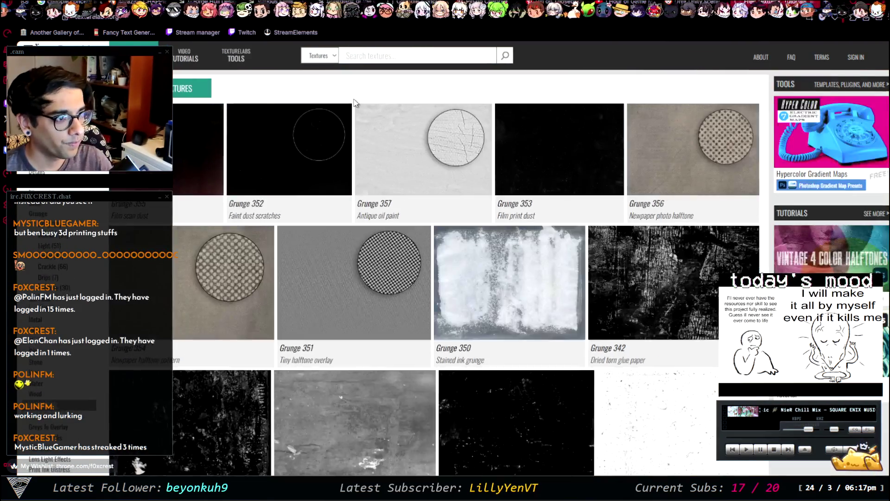
key(alt+Left)
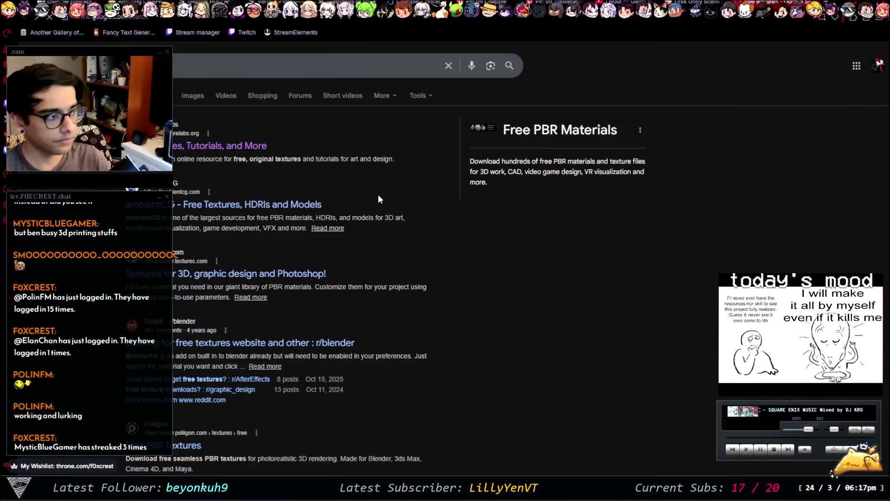
key(ctrl+t)
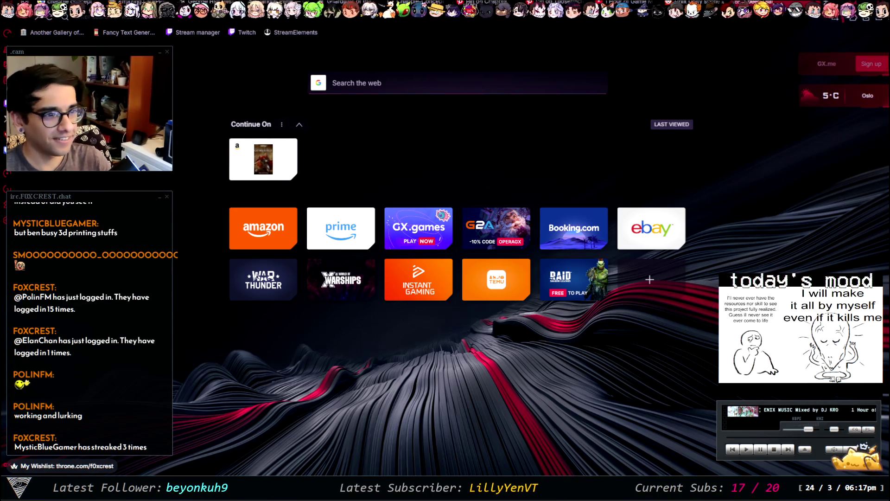
key(ctrl+w)
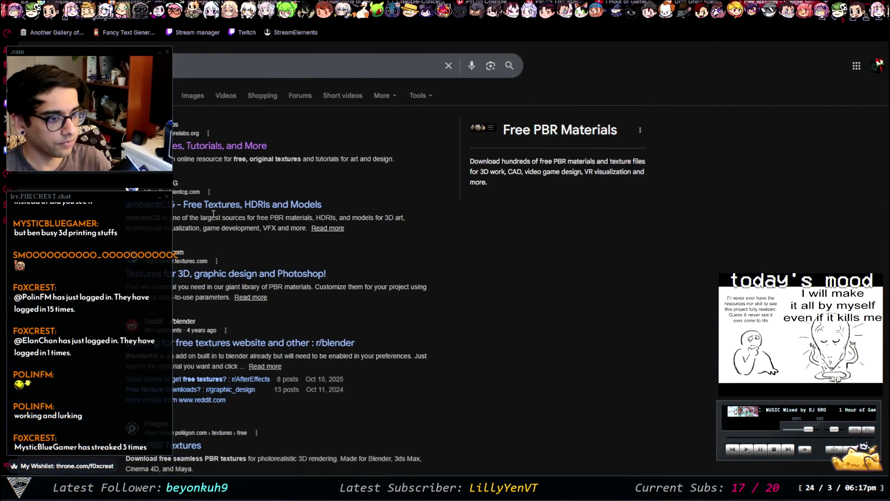
click(216, 207)
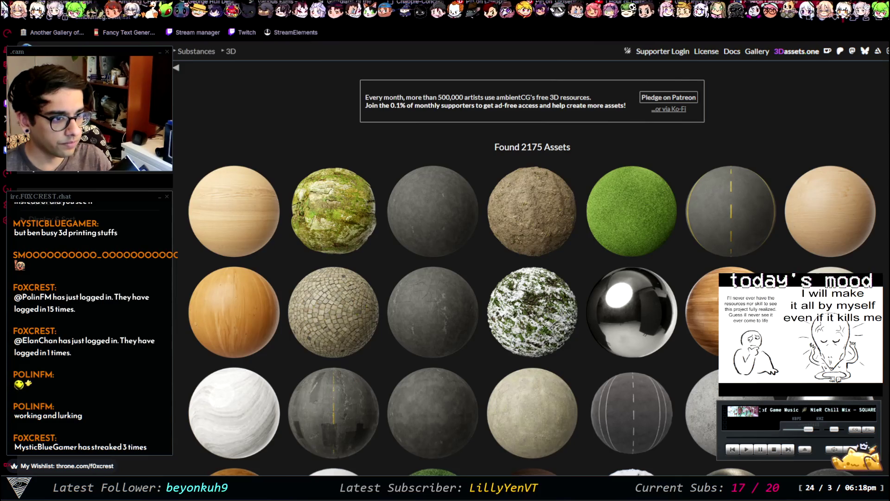
Scroll the ambientCG asset grid and open the Pizza 003 material page
scroll(590, 319, down, 10)
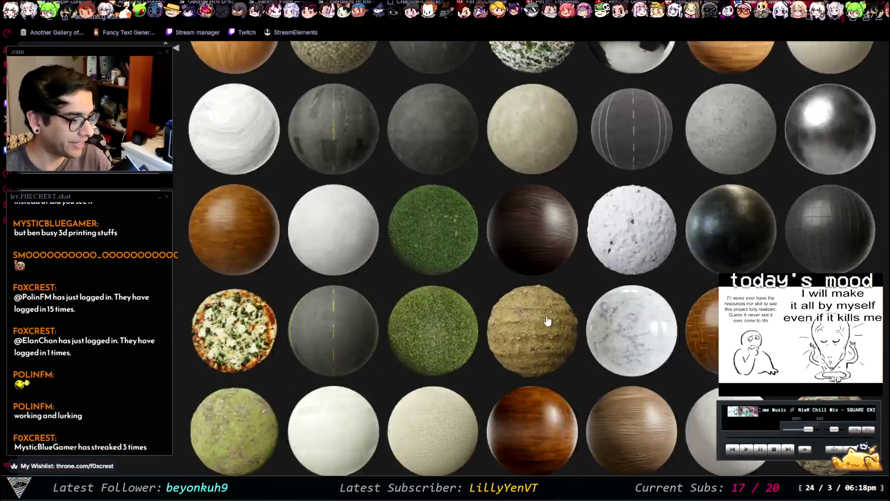
scroll(591, 320, down, 10)
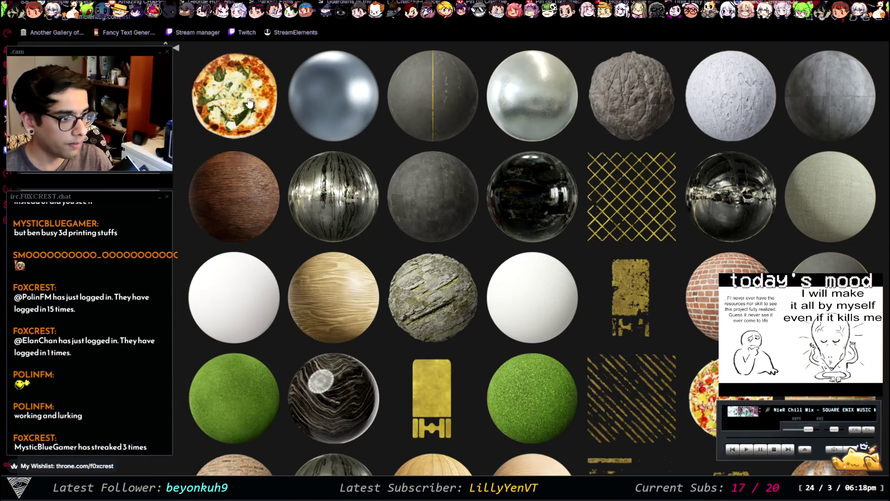
scroll(250, 103, up, 1)
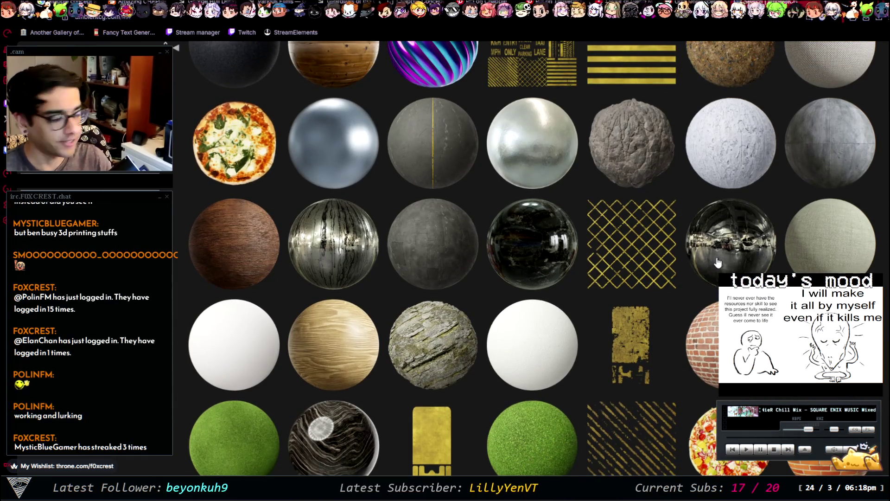
scroll(671, 262, down, 3)
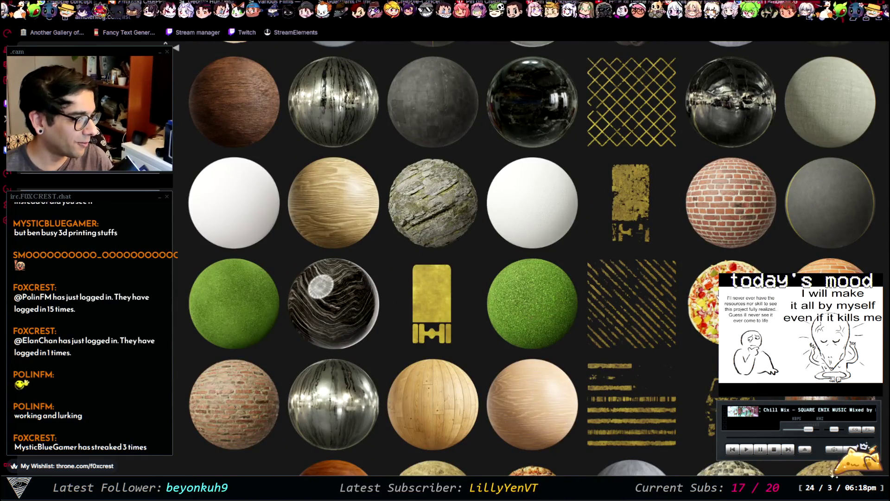
click(704, 302)
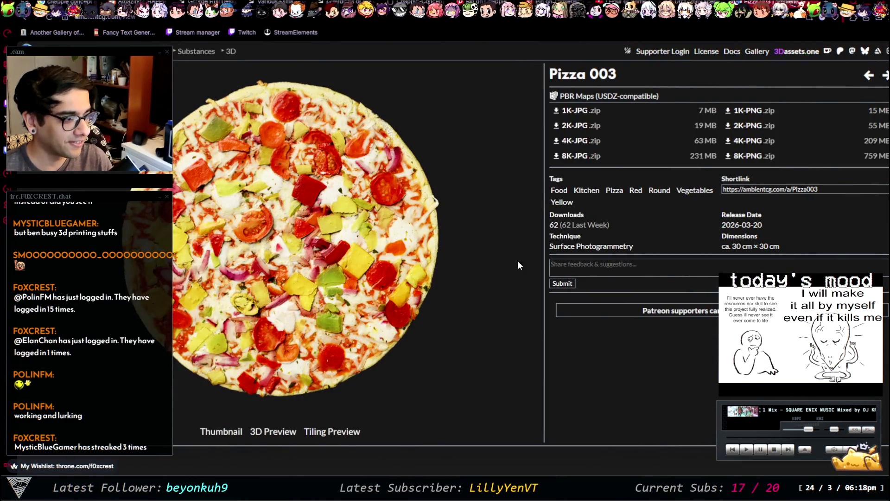
View Pizza 003 in the 3D preview, orbit to see it from above, then return to the gallery
click(252, 436)
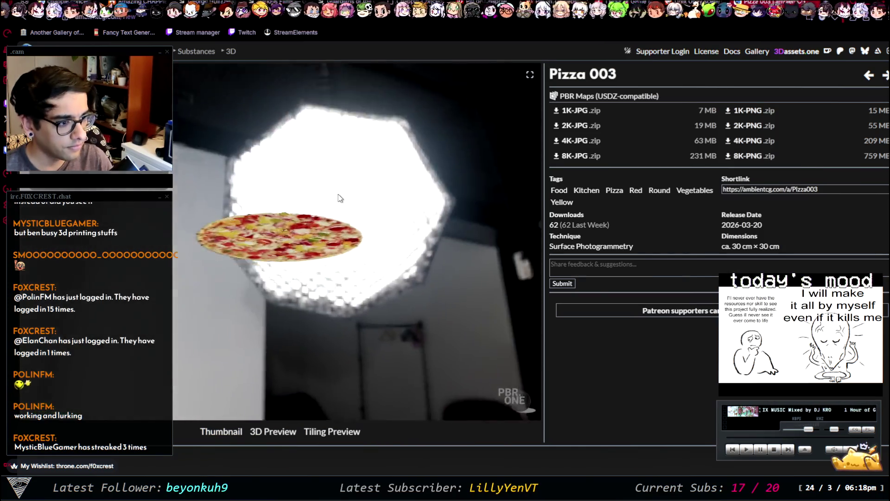
mouse_move(323, 236)
mouse_down()
mouse_move(327, 283)
mouse_move(335, 230)
mouse_move(302, 238)
mouse_move(307, 215)
mouse_move(196, 179)
mouse_up()
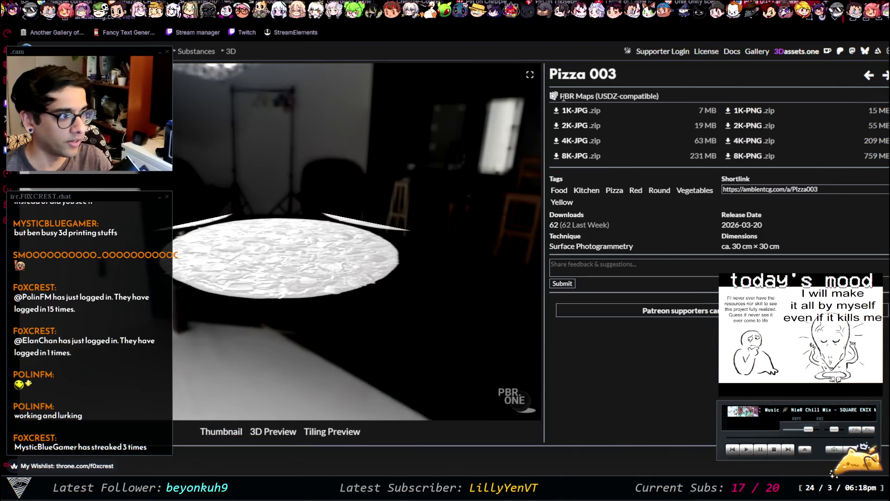
key(alt+Left)
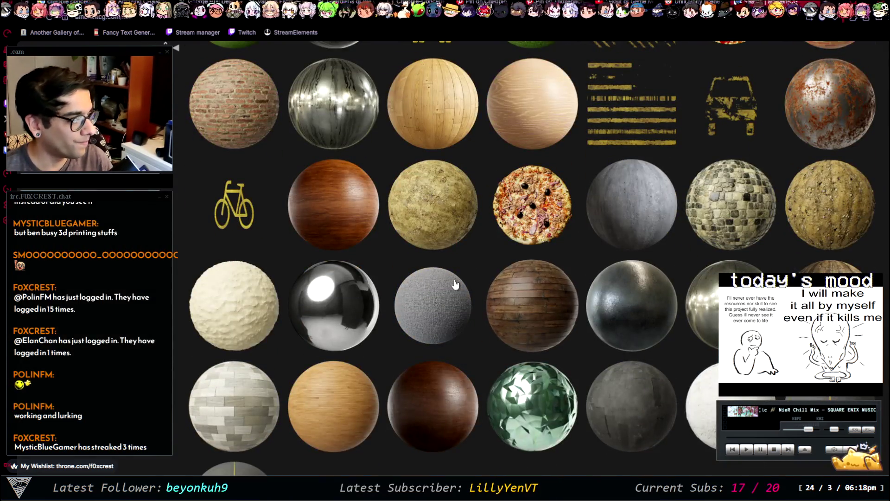
scroll(471, 285, down, 10)
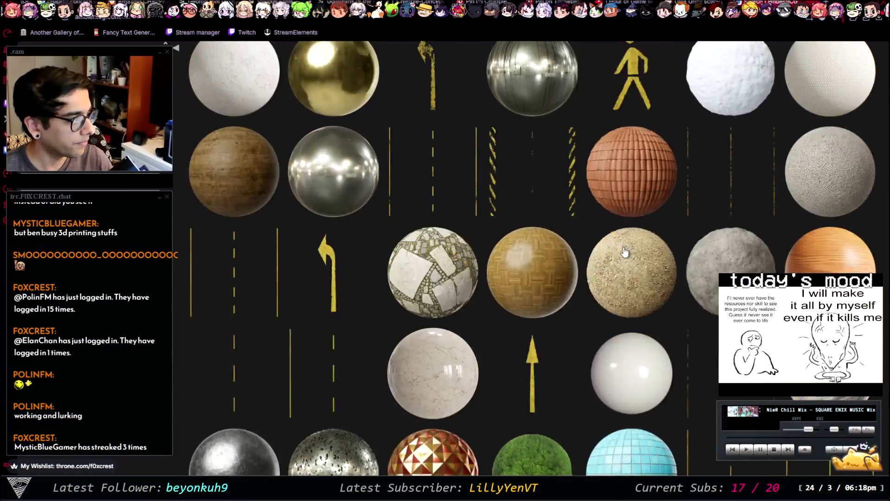
scroll(624, 251, down, 10)
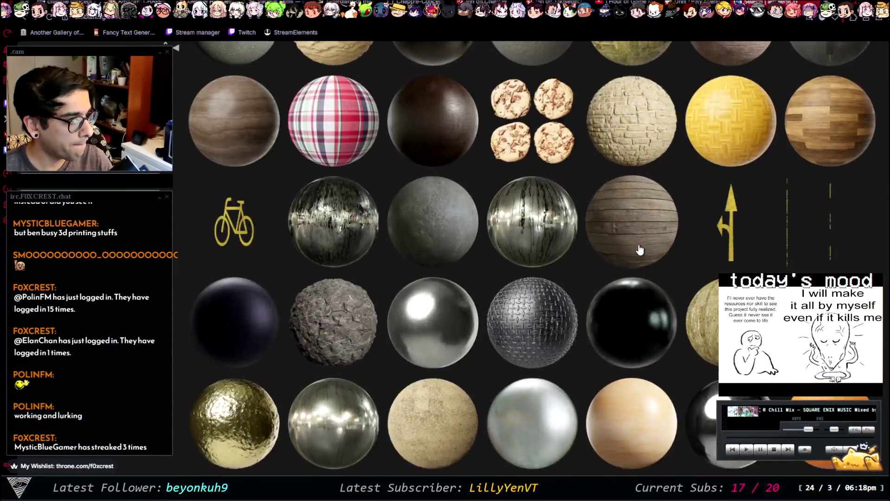
scroll(640, 251, down, 10)
scroll(640, 242, down, 10)
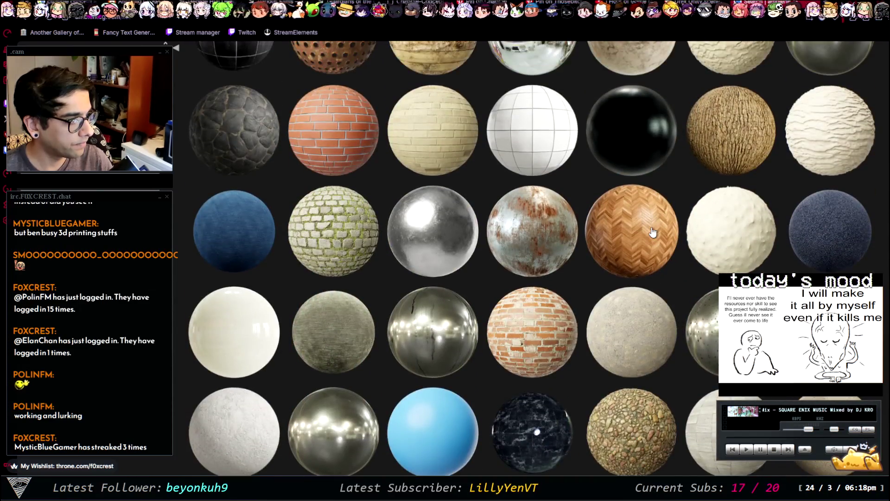
scroll(653, 231, down, 5)
scroll(652, 230, down, 10)
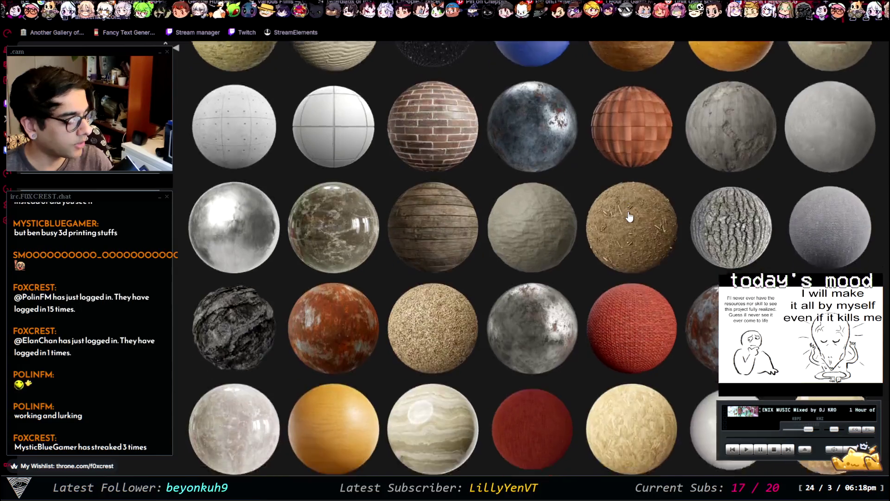
scroll(629, 216, down, 7)
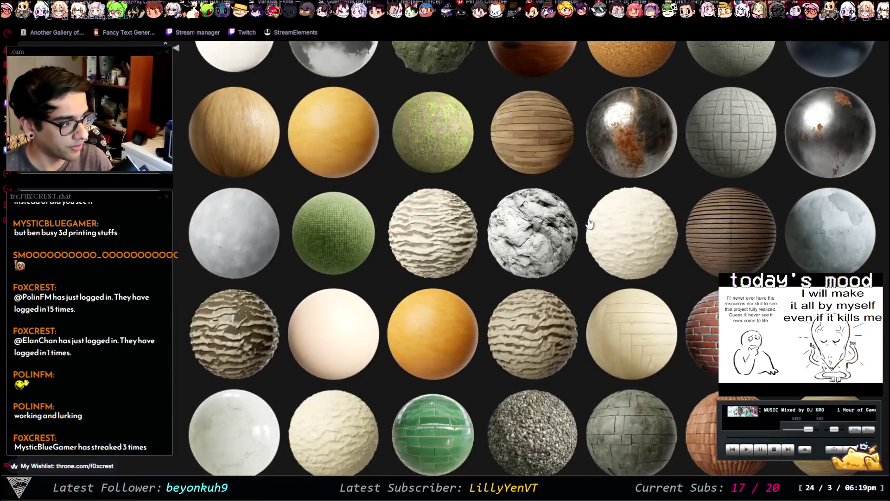
scroll(533, 287, down, 5)
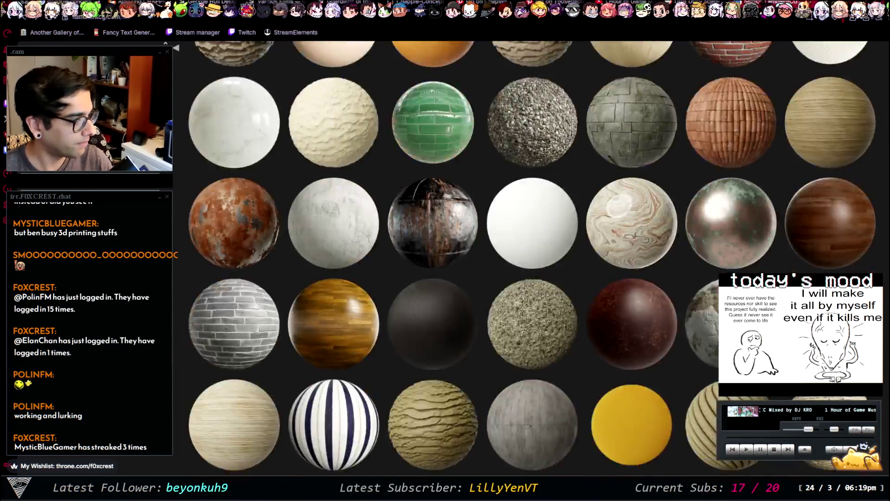
scroll(516, 318, down, 8)
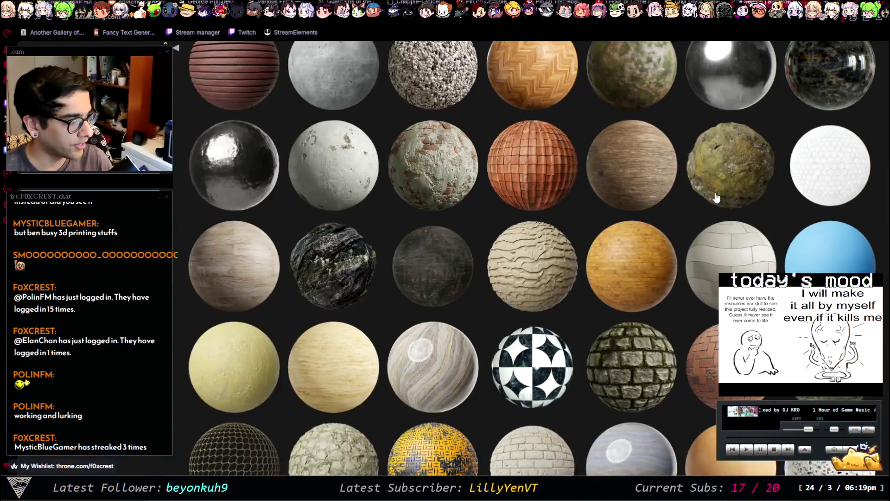
scroll(514, 278, down, 10)
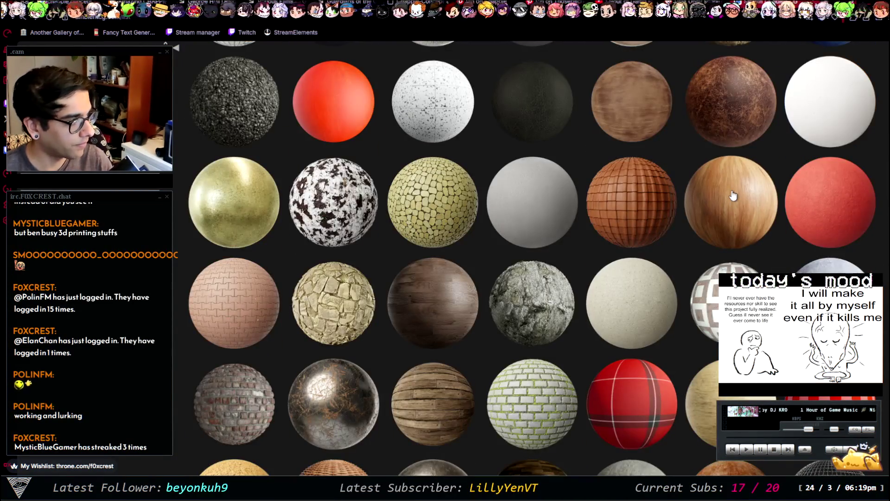
scroll(735, 115, down, 10)
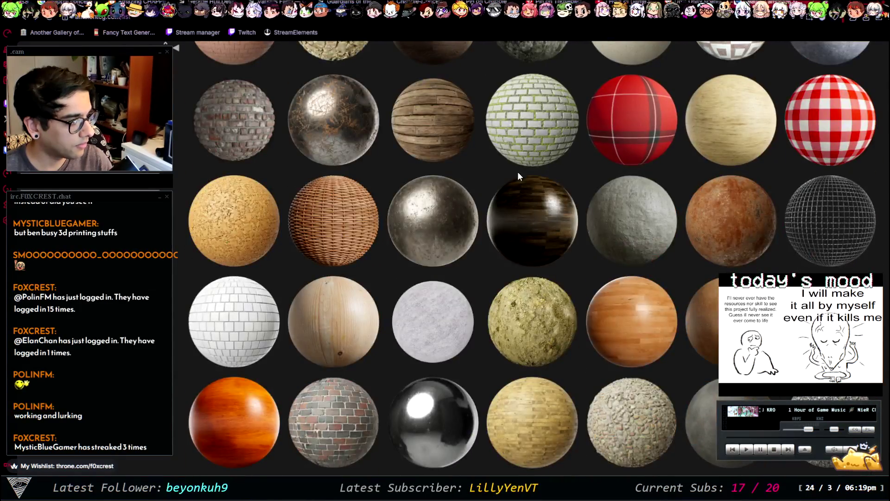
scroll(560, 200, down, 1)
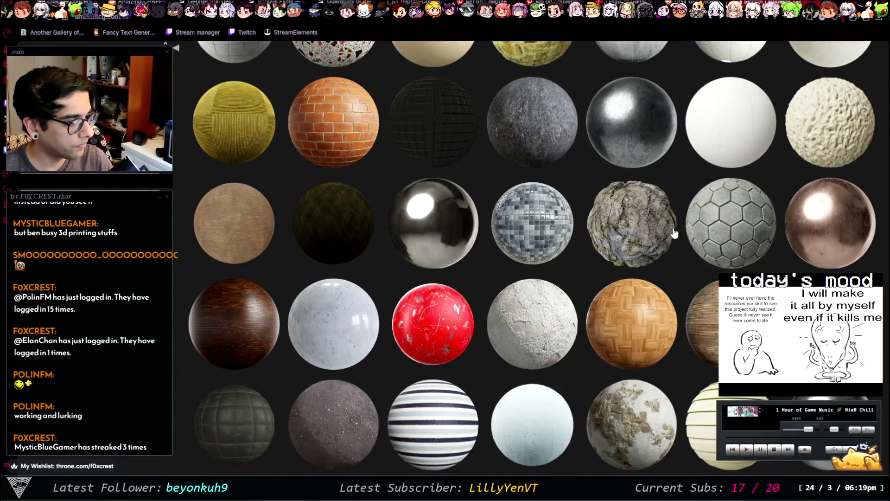
scroll(675, 233, down, 10)
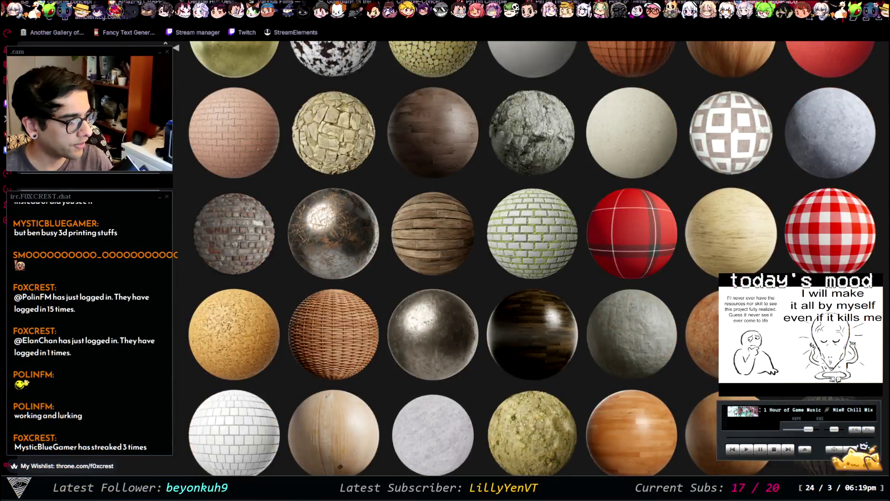
click(702, 333)
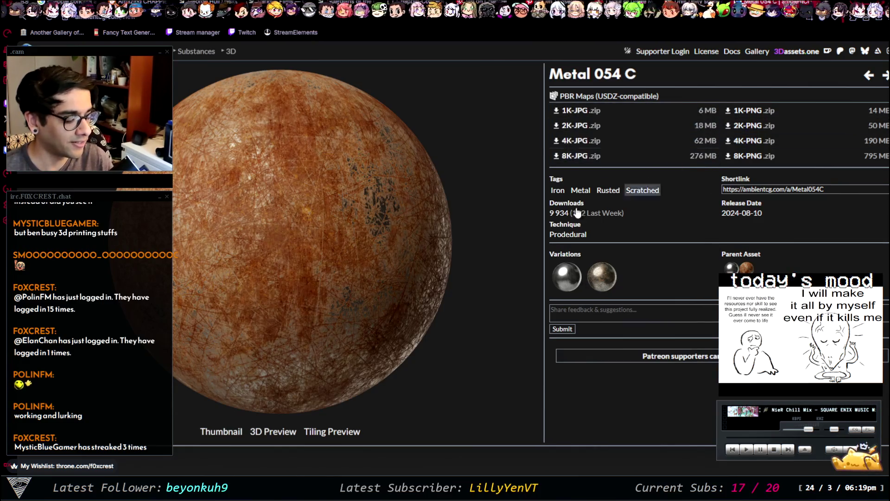
Browse the Metal 054 C rusted metal page on ambientCG, then return to Unity
scroll(398, 348, down, 7)
scroll(464, 297, up, 7)
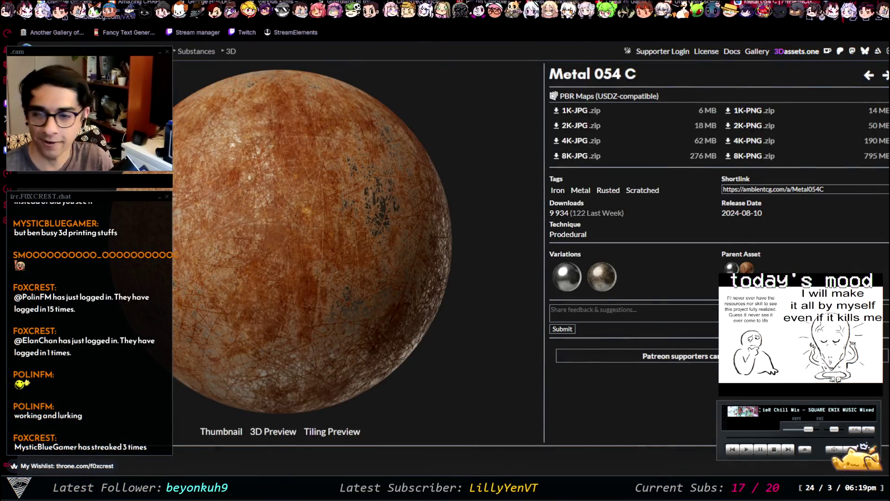
key(alt+Tab)
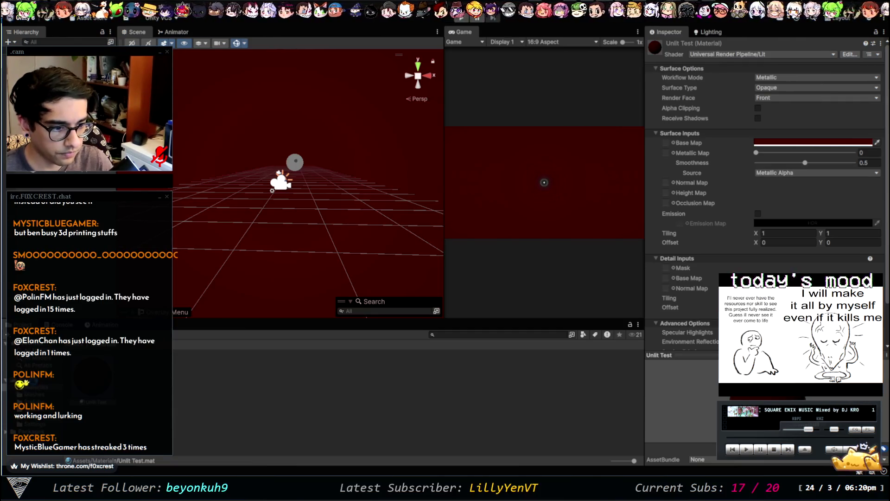
Open Assets > Textures in the Project window and select the Tube object in the scene
click(31, 388)
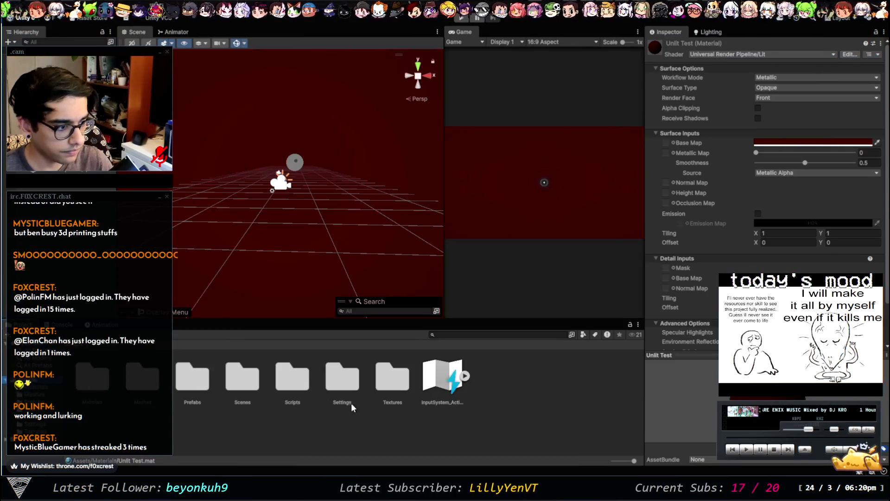
double_click(392, 378)
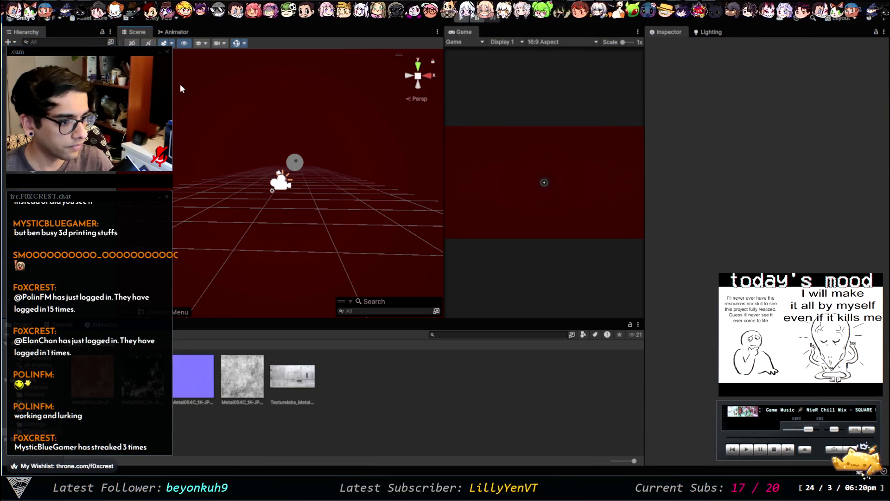
click(190, 107)
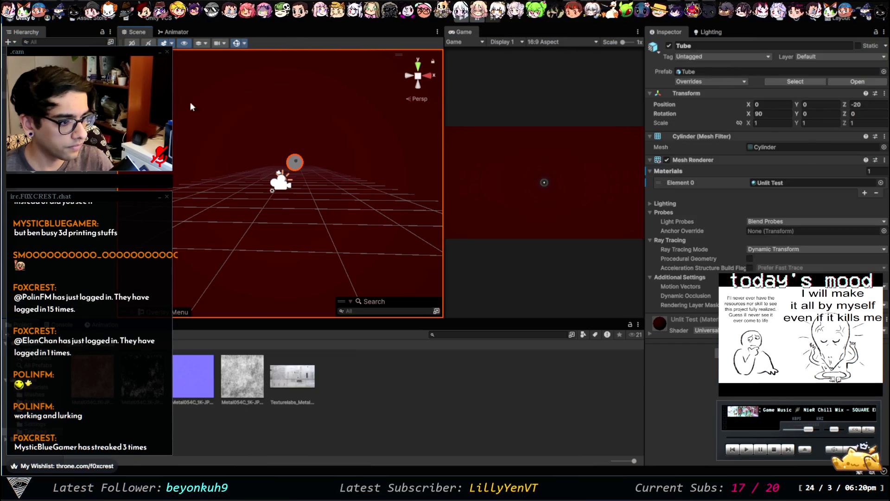
Expand the tube's Unlit Test material in the Inspector and set Metallic to 0
click(657, 327)
scroll(680, 358, down, 6)
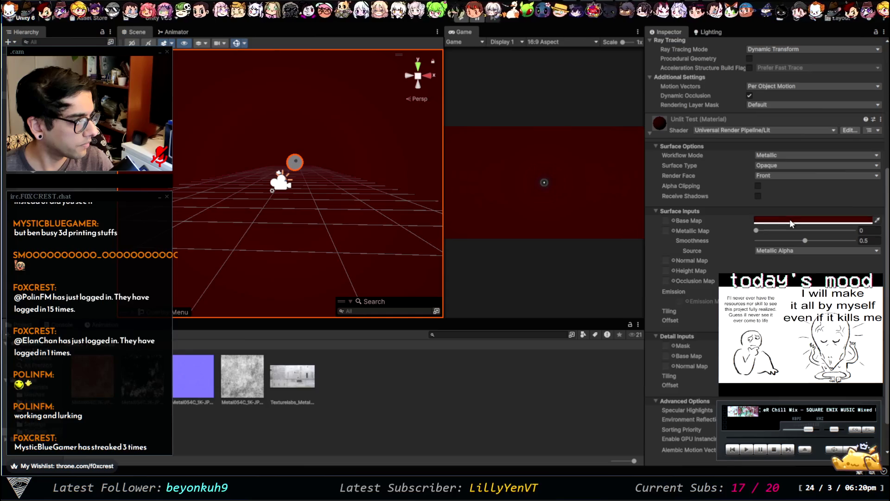
click(666, 220)
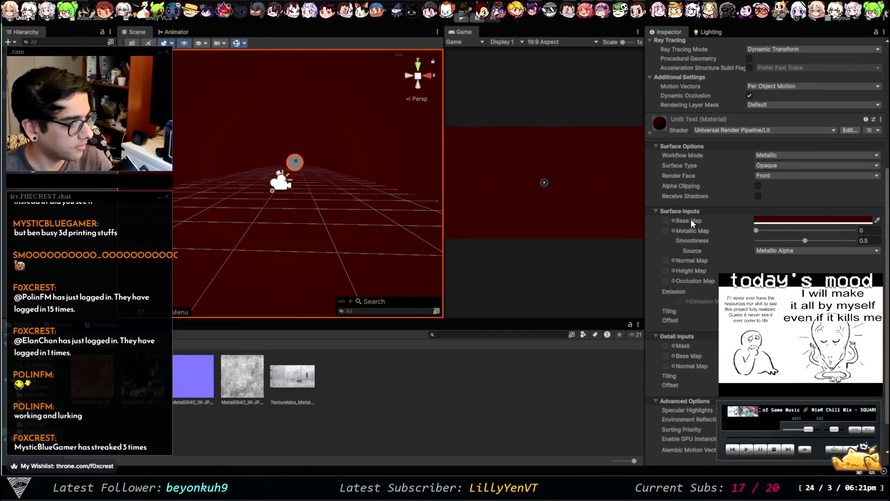
click(848, 130)
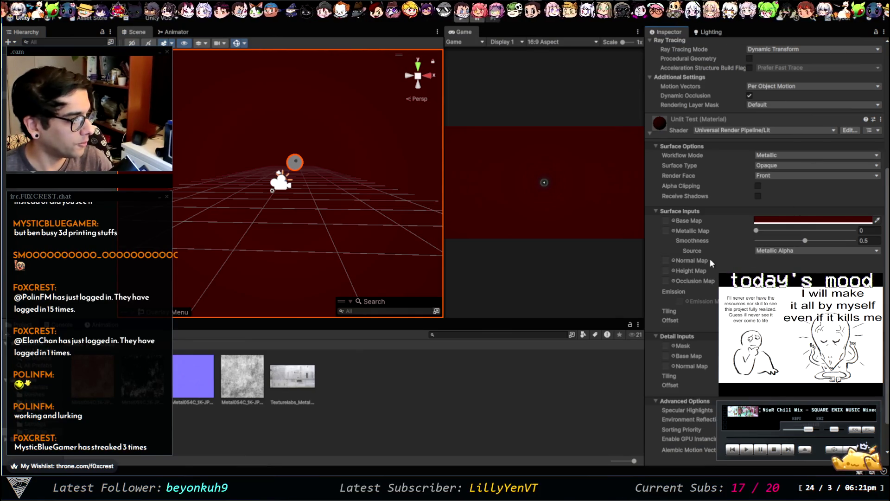
click(667, 231)
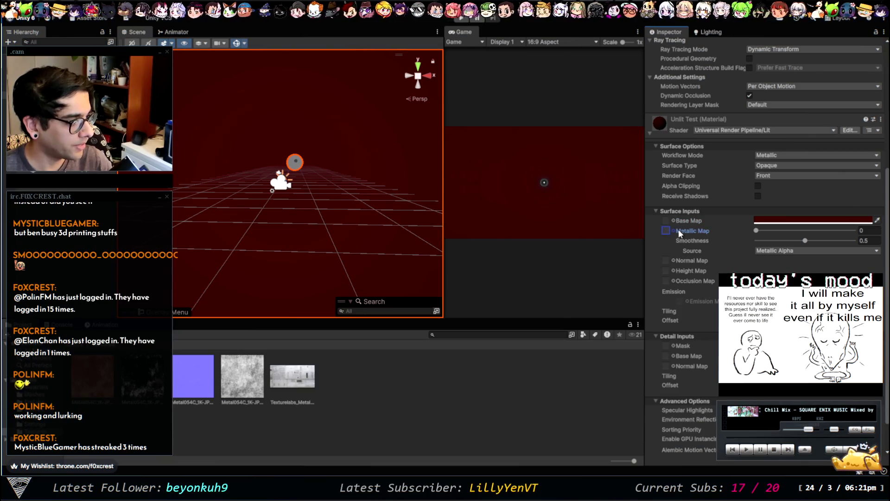
mouse_move(769, 232)
mouse_down()
mouse_move(821, 228)
mouse_move(588, 218)
mouse_up()
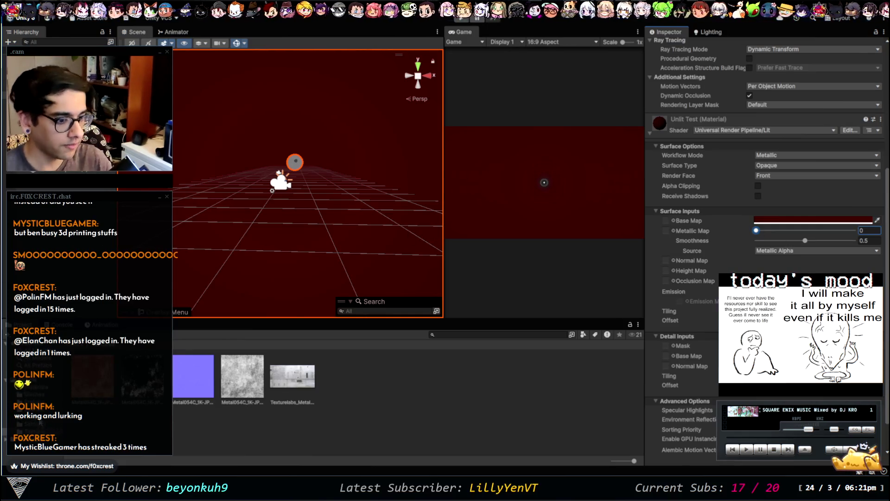
Select the Unlit Test.mat asset, then return to the Textures folder of Metal054C maps
click(33, 394)
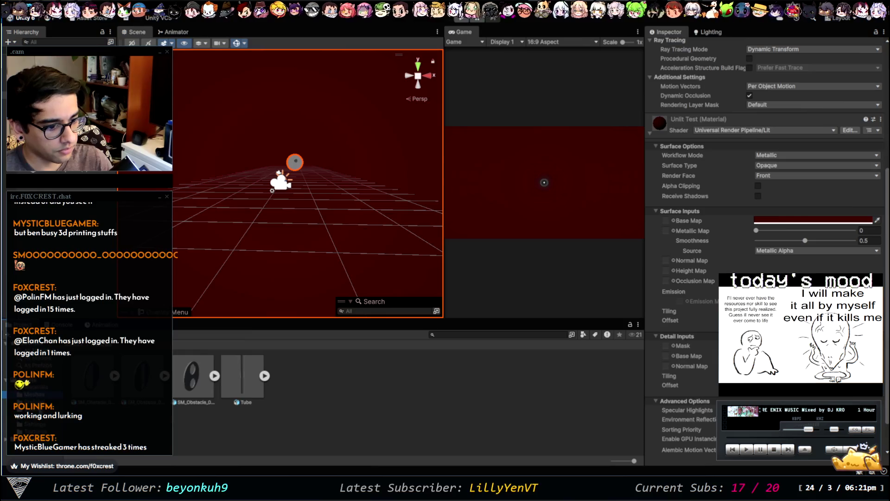
click(40, 387)
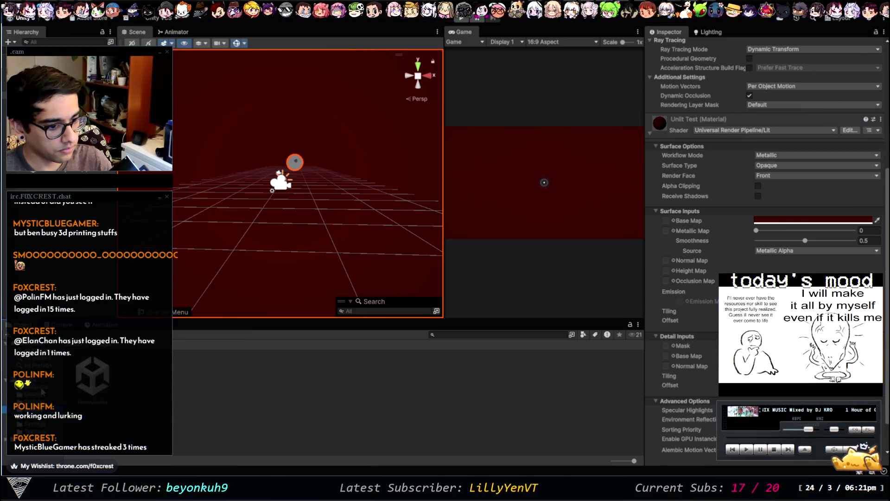
click(92, 380)
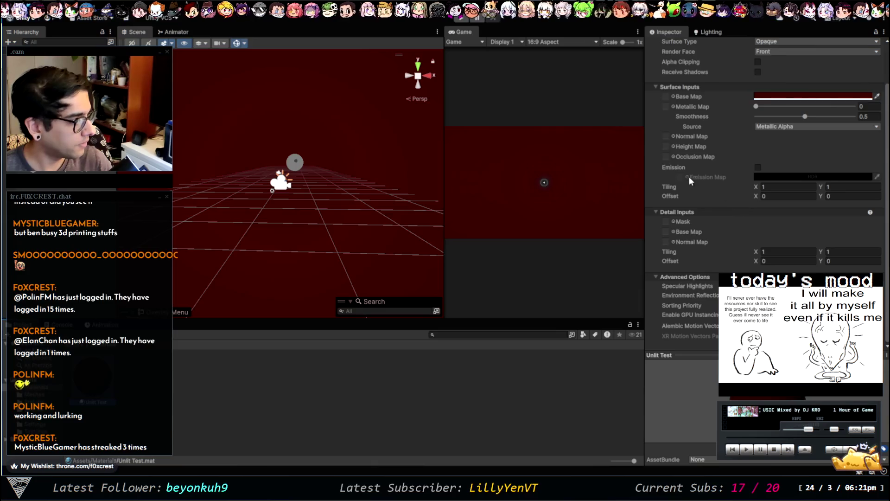
click(43, 420)
click(42, 411)
click(45, 427)
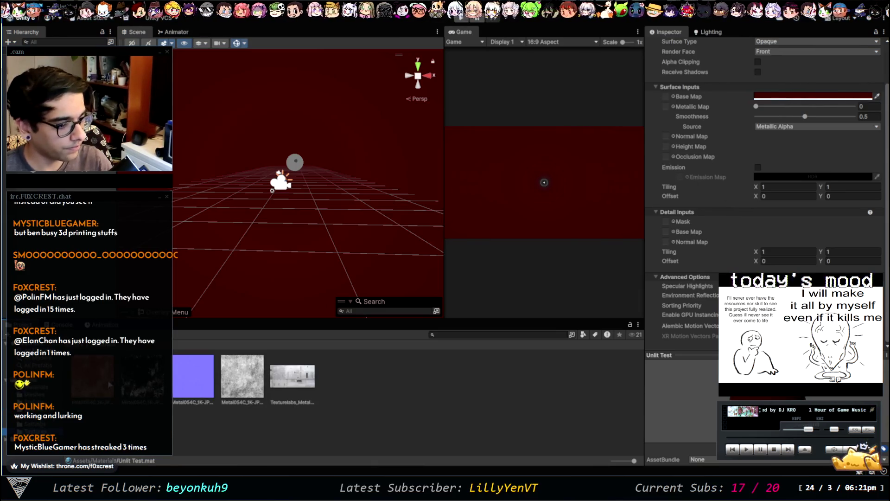
click(666, 96)
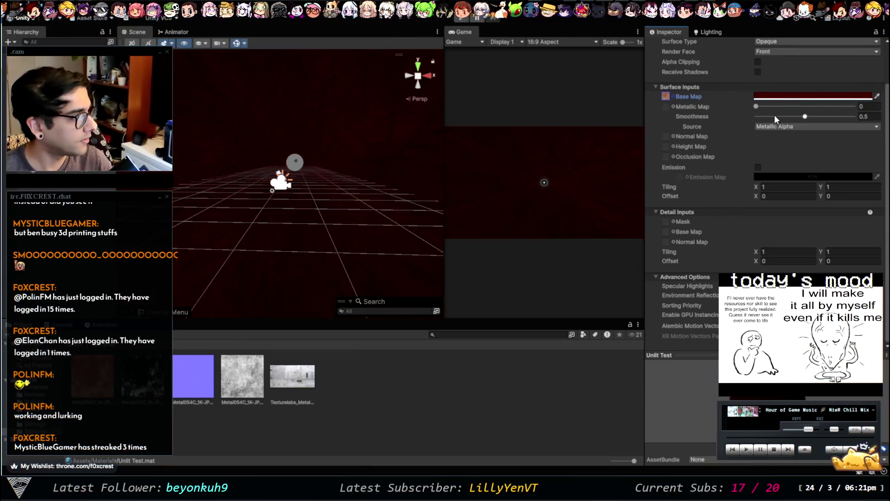
Tint the Base Map white, apply the orange metal texture, and reselect the Tube
click(876, 97)
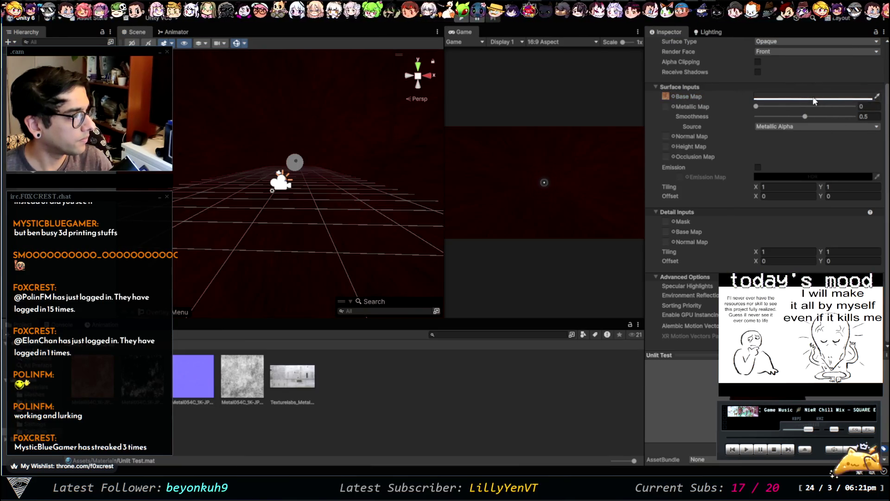
click(787, 116)
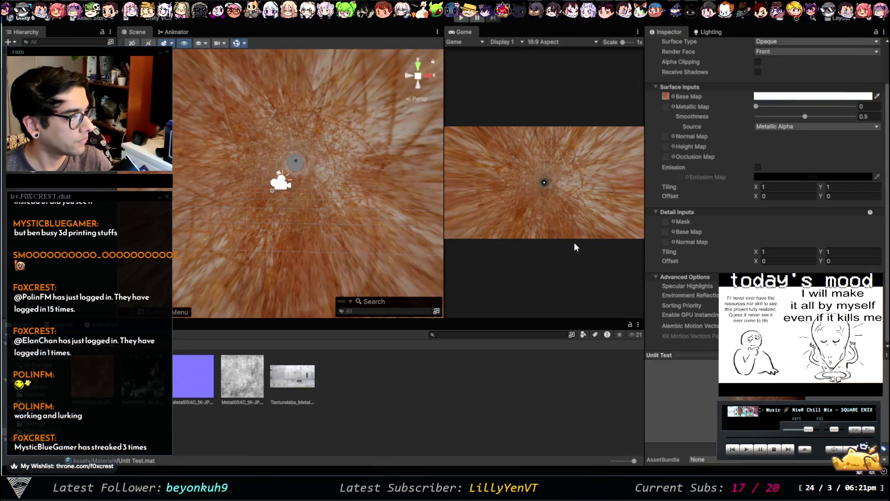
click(507, 397)
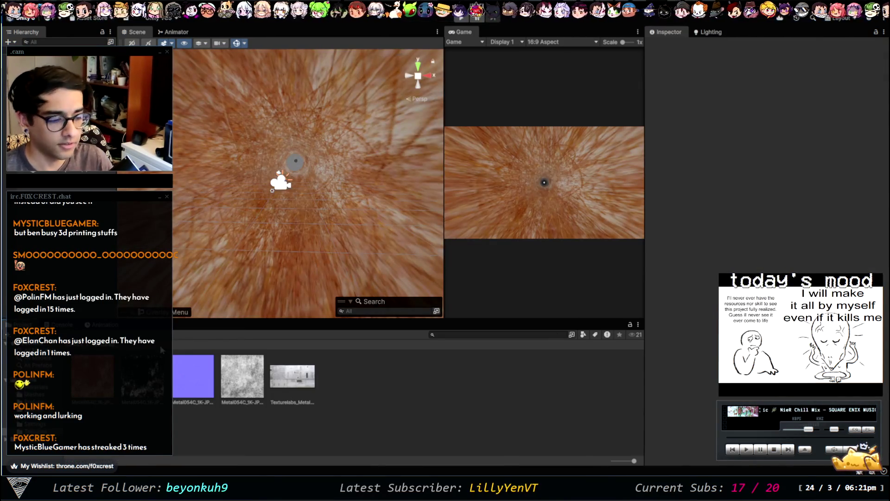
click(295, 162)
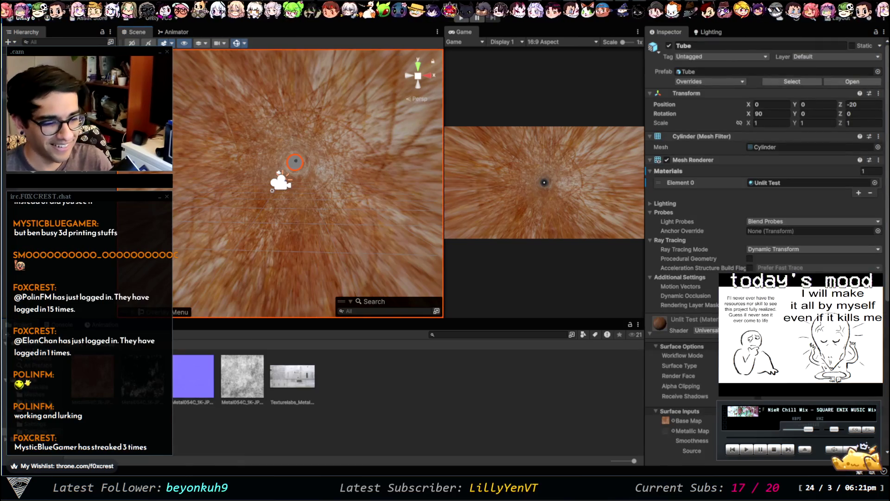
Reopen the Unlit Test material's settings with the Textures folder shown beside it
click(46, 392)
click(95, 382)
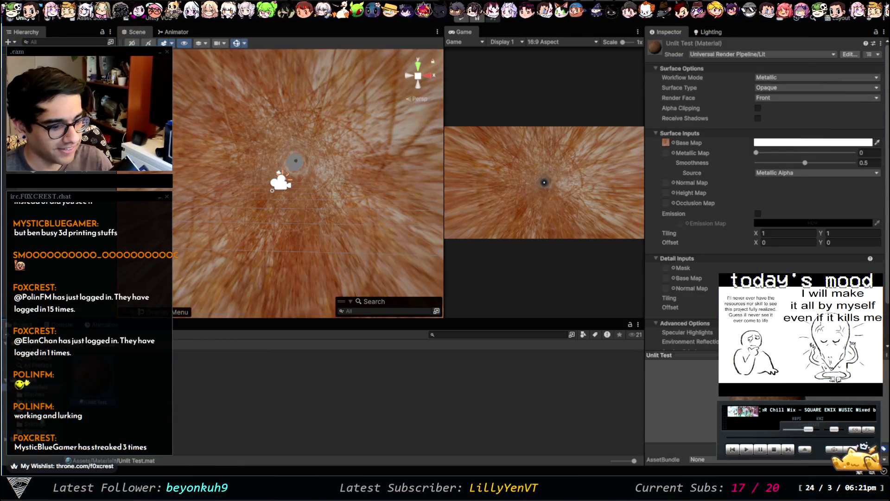
click(32, 431)
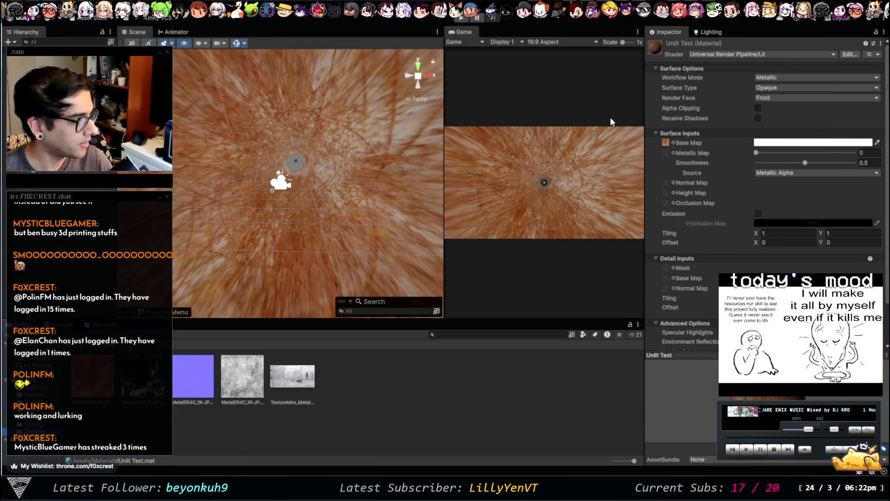
click(688, 150)
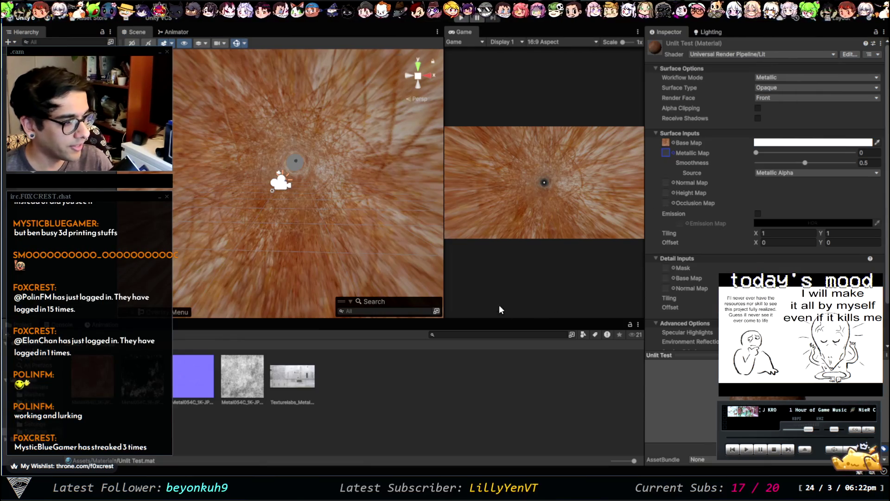
Assign Metal054C textures to the Metallic Map and Normal Map slots
drag(529, 207, 665, 153)
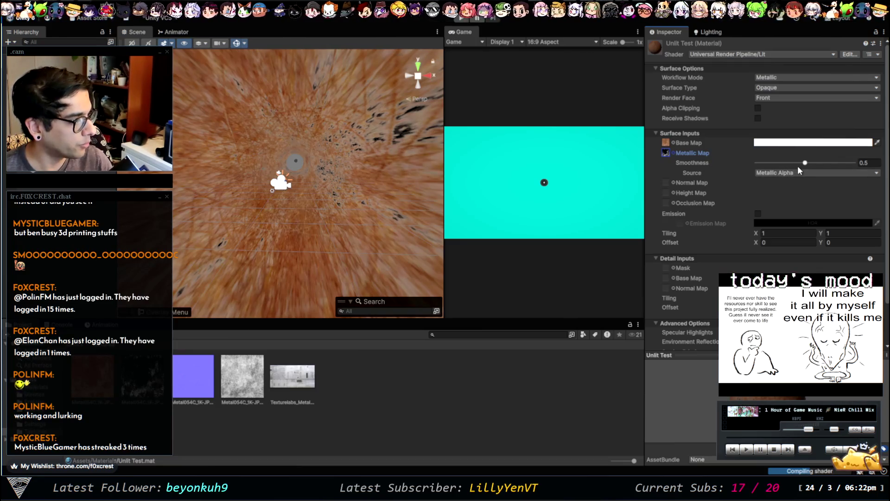
click(666, 183)
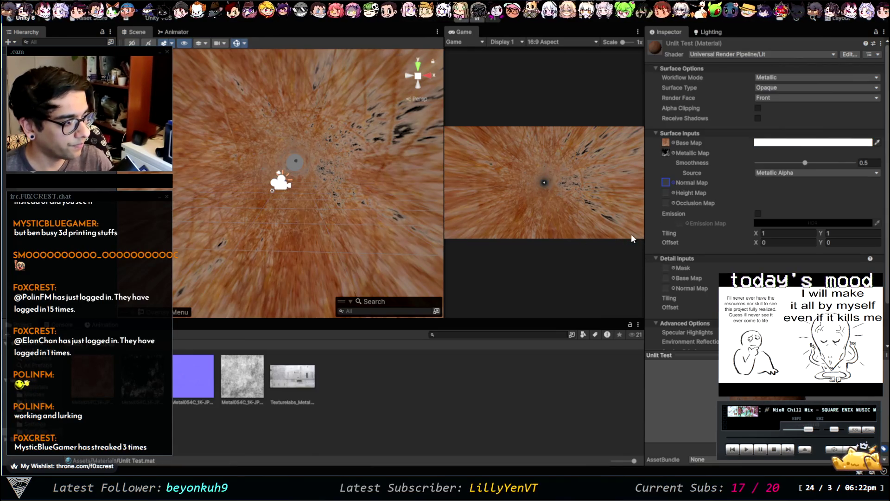
key(ctrl+z)
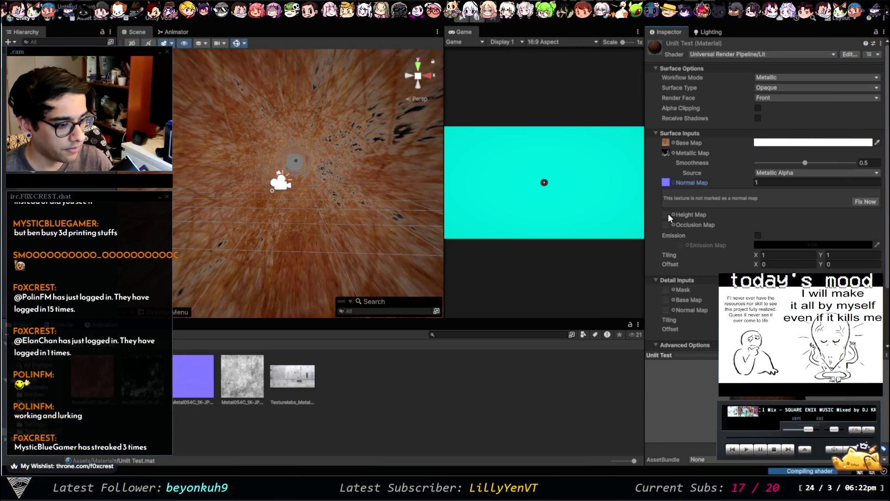
click(251, 402)
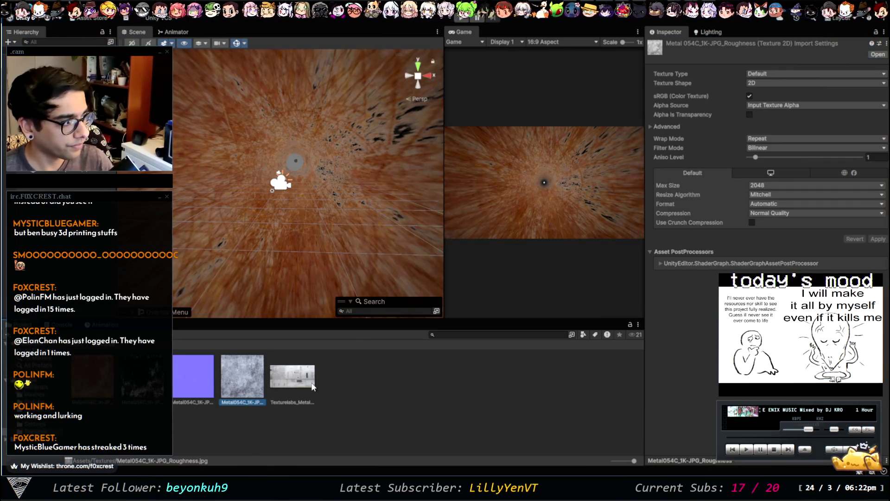
Reselect the Unlit Test material from the Materials folder, with the texture folder back in view
click(44, 394)
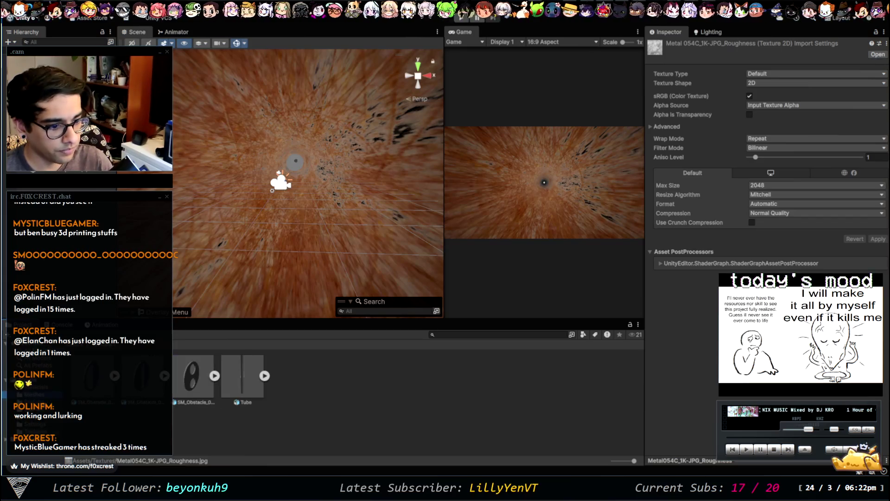
click(41, 386)
click(93, 378)
click(44, 402)
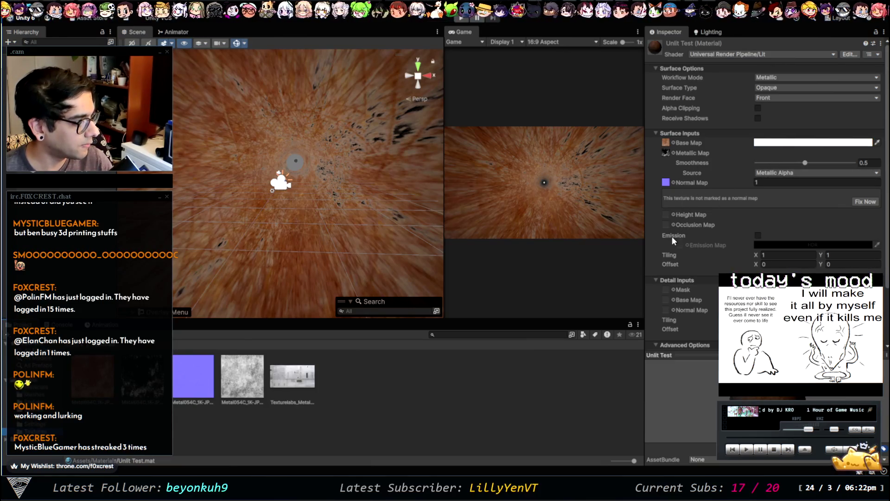
click(681, 163)
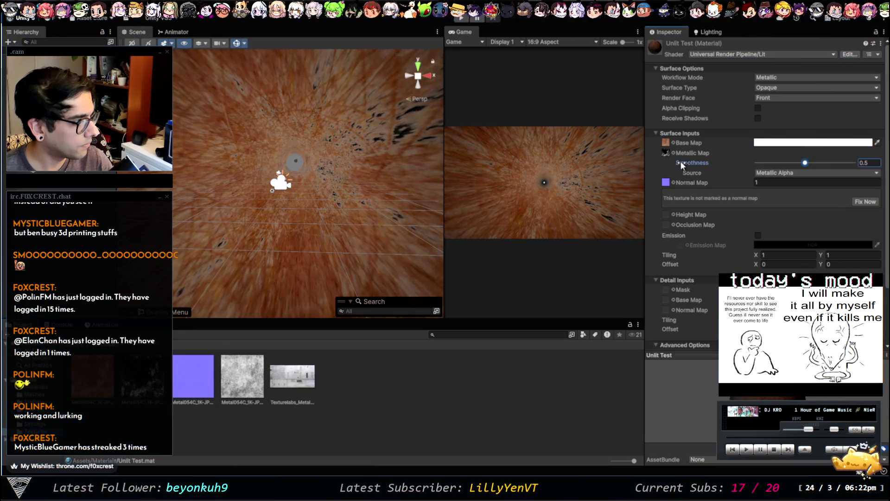
Raise the Unlit Test material's smoothness to 0.572
mouse_move(804, 164)
mouse_down()
mouse_move(792, 163)
mouse_move(812, 163)
mouse_up()
click(784, 78)
click(773, 88)
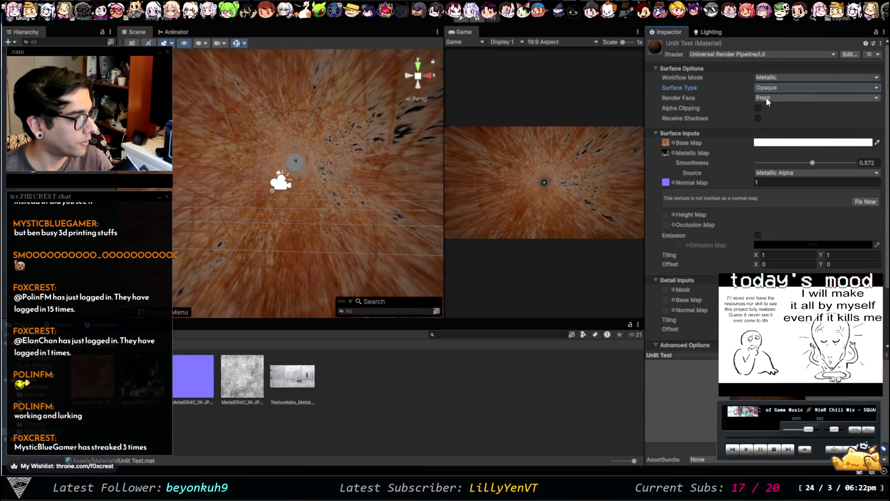
click(708, 106)
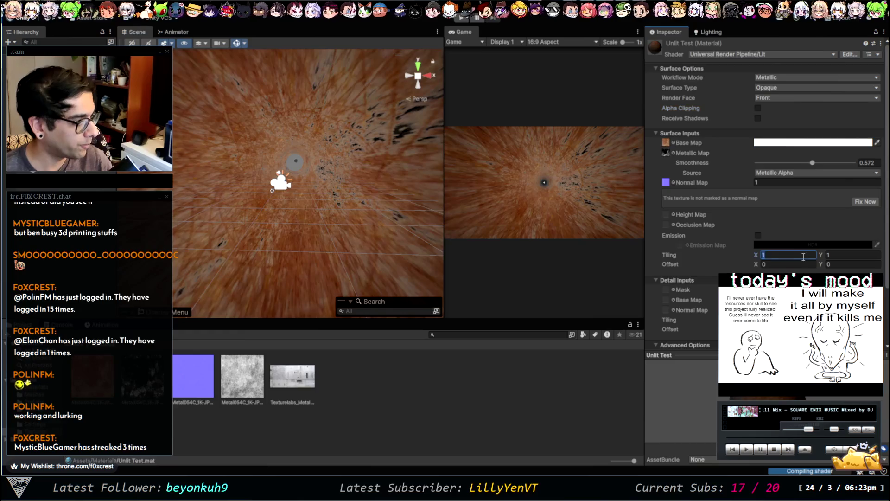
Set the material's texture tiling to X 3 and Y 8
text(10)
key(Tab)
text(10)
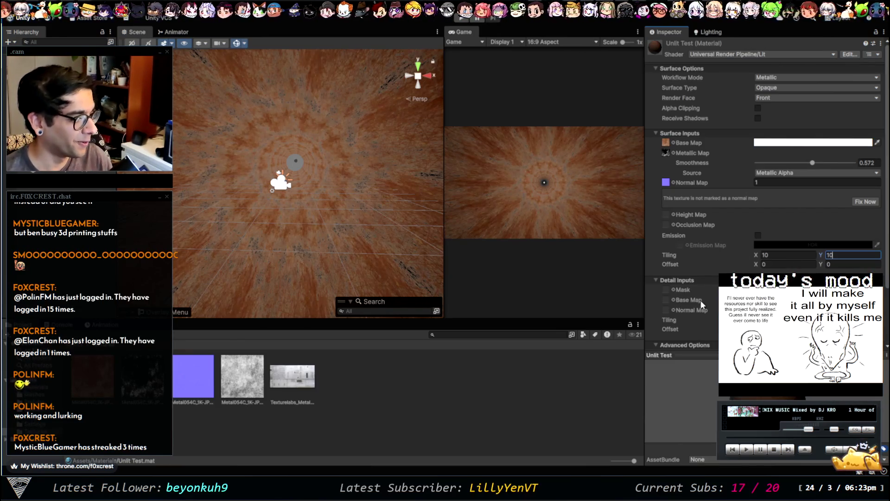
scroll(683, 295, down, 2)
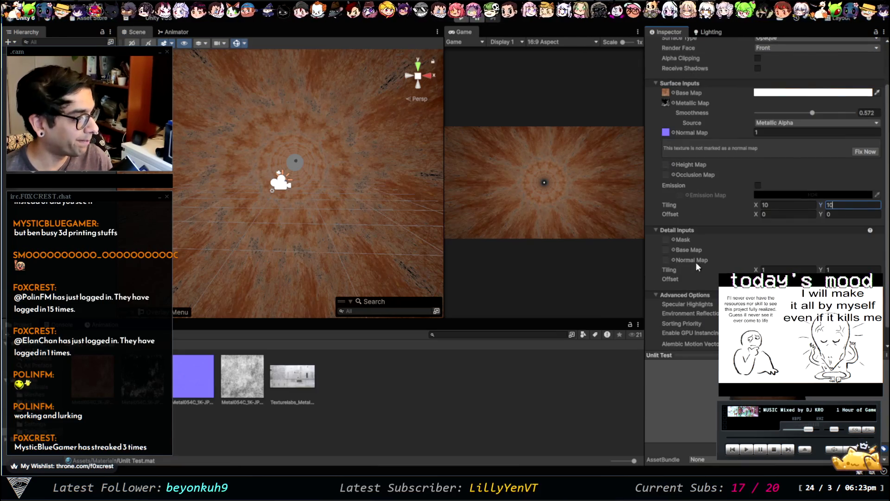
scroll(683, 295, down, 1)
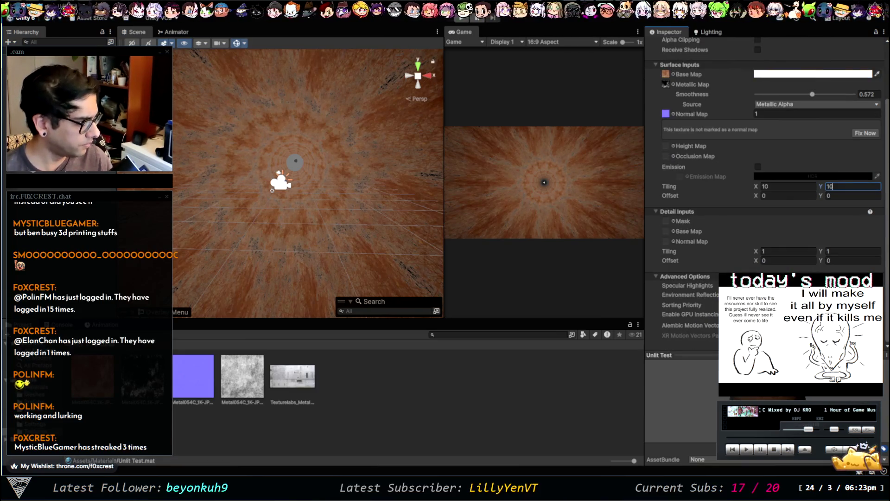
scroll(752, 244, up, 3)
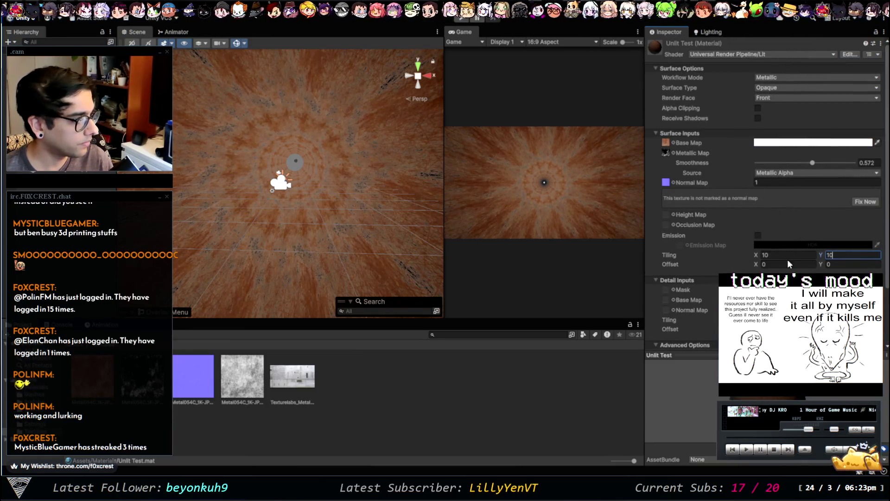
text(3)
click(828, 256)
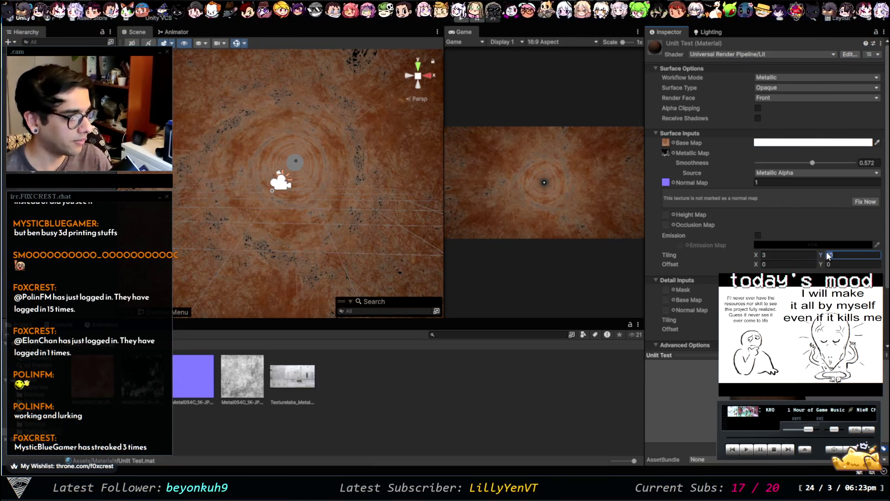
text(3)
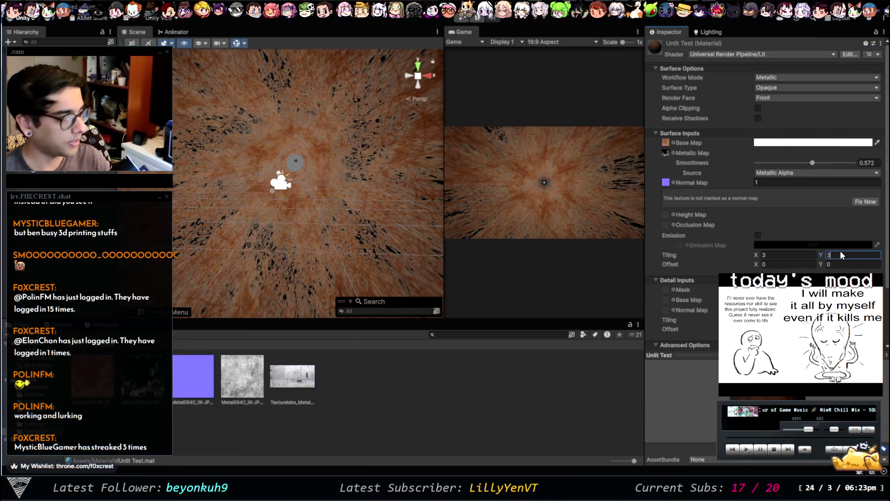
text(2)
text(5)
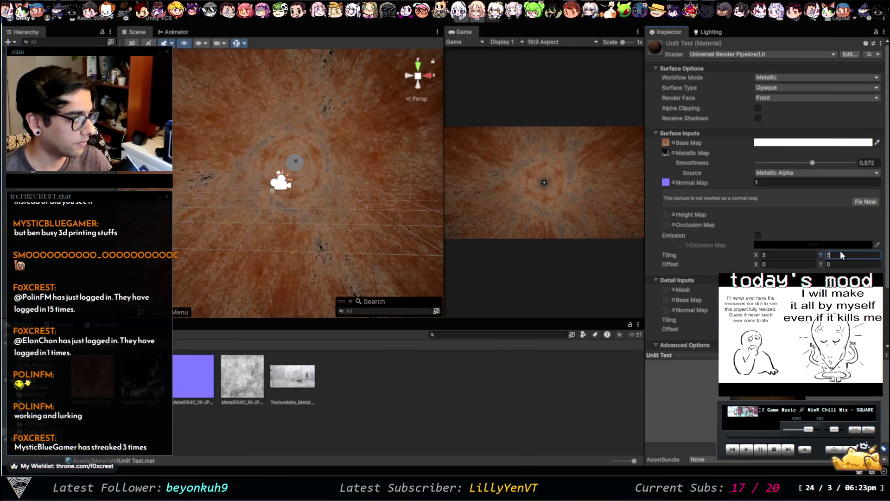
text(6)
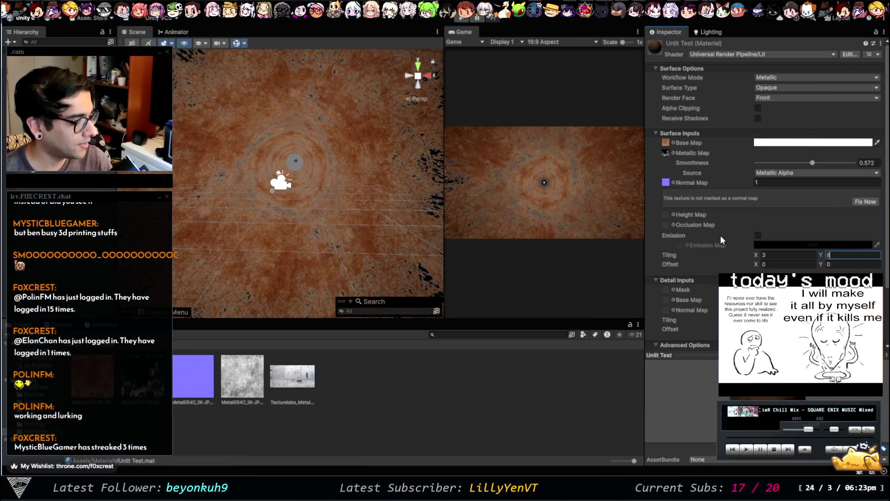
scroll(720, 233, down, 3)
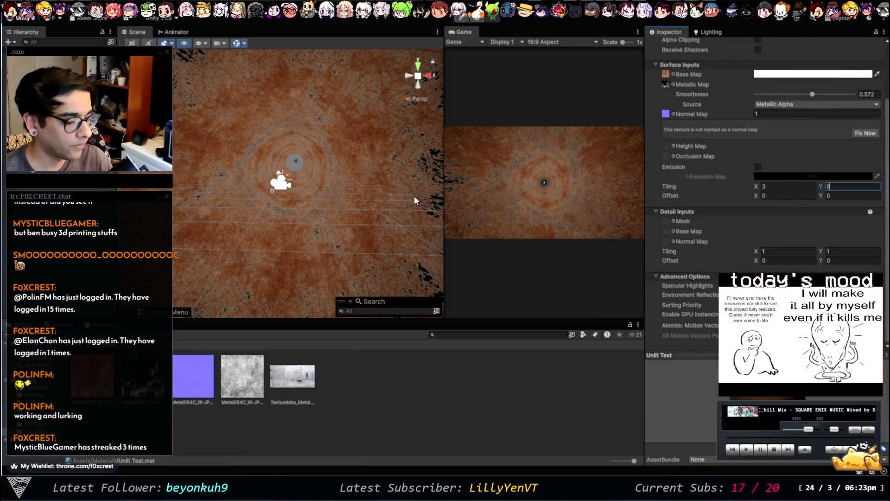
click(43, 395)
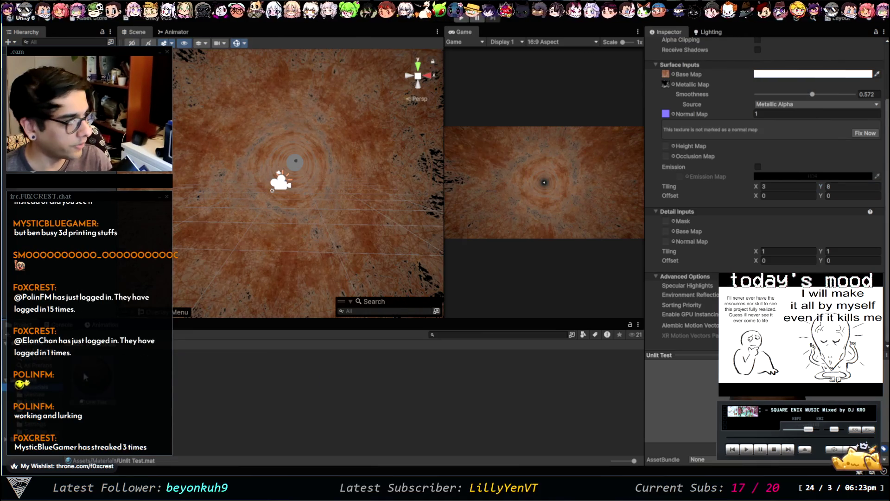
scroll(760, 197, up, 3)
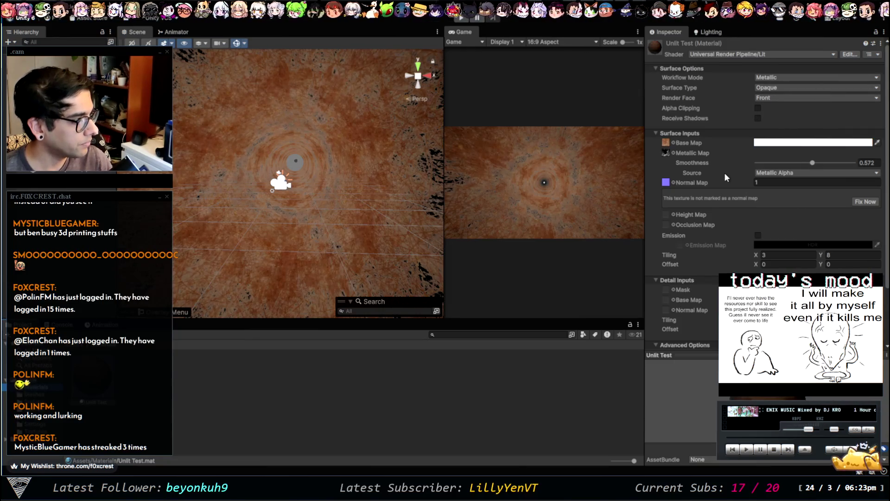
scroll(723, 173, down, 3)
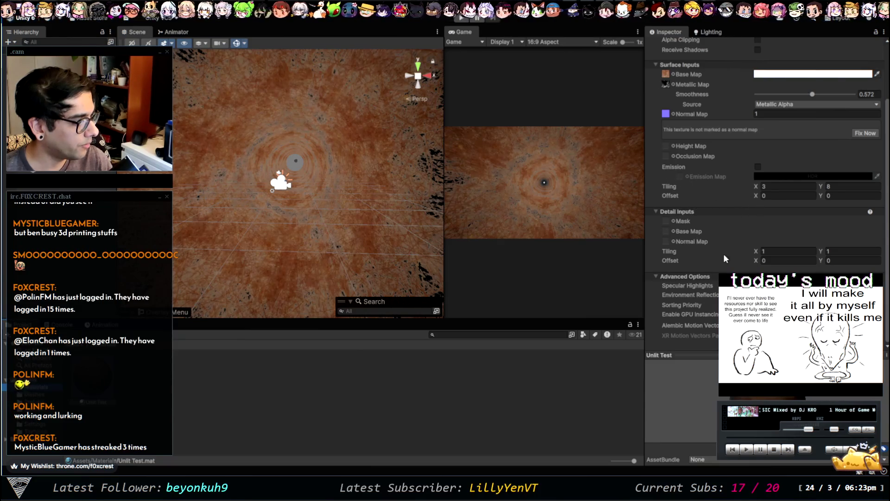
scroll(702, 117, up, 3)
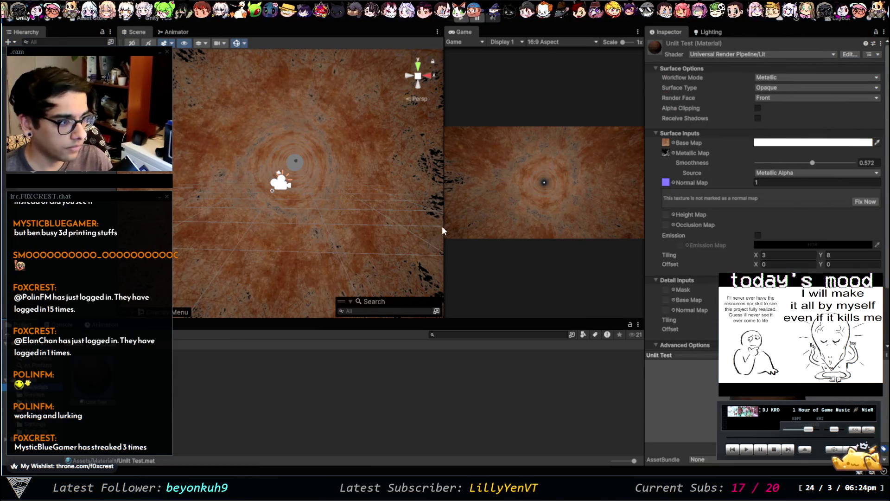
Enable Receive Shadows on the material and play the game in a maximized Game view
click(757, 118)
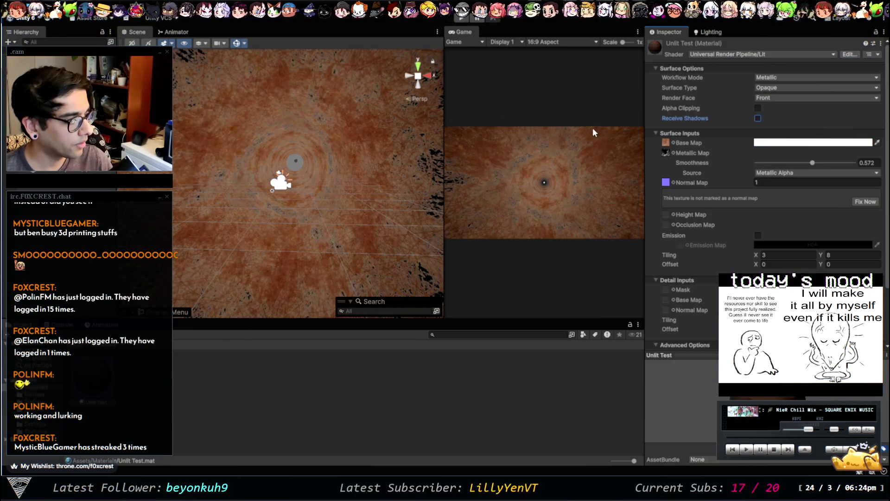
key(space)
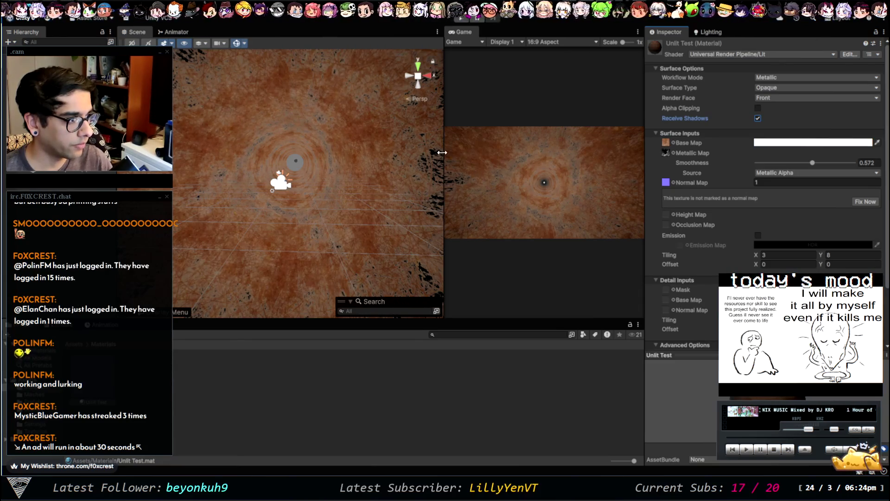
key(shift+space)
click(461, 19)
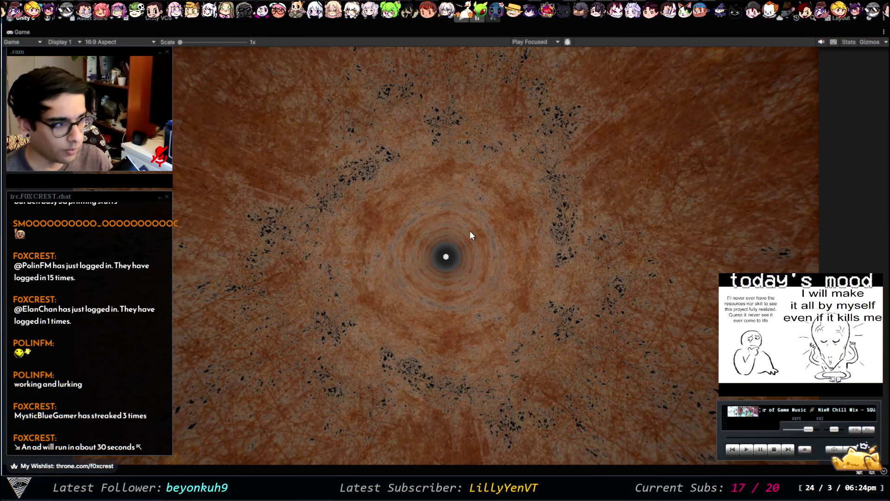
Stop Play mode and eyedrop a pale peach tint for the Base Map colour
key(ctrl+p)
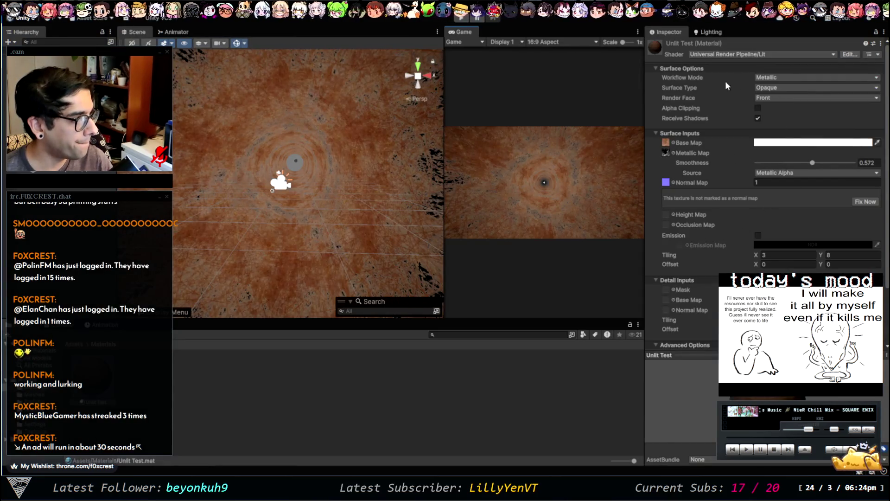
click(875, 143)
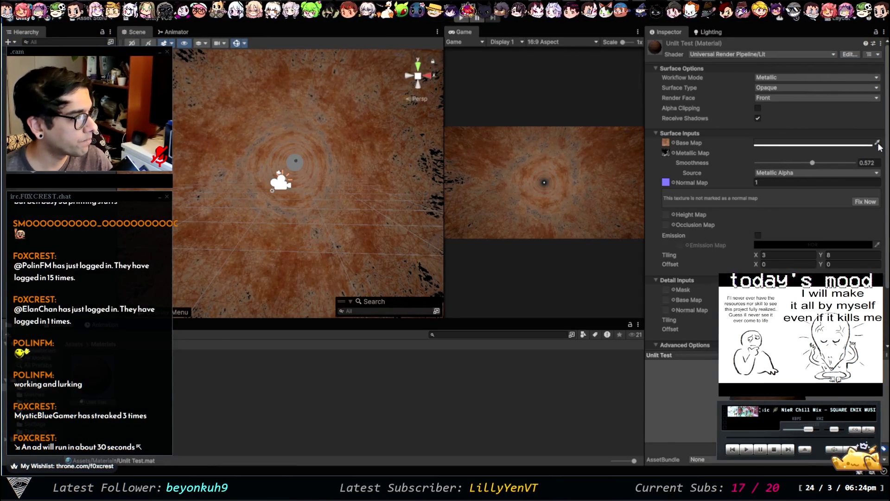
click(866, 148)
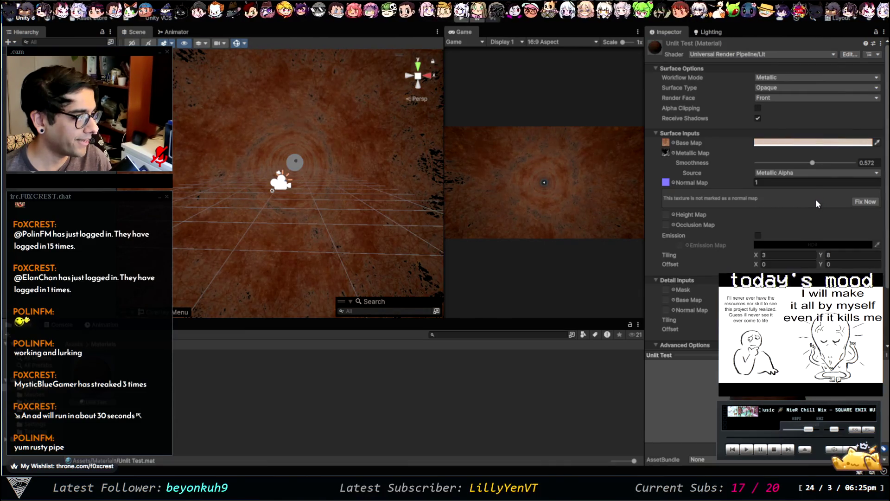
click(673, 152)
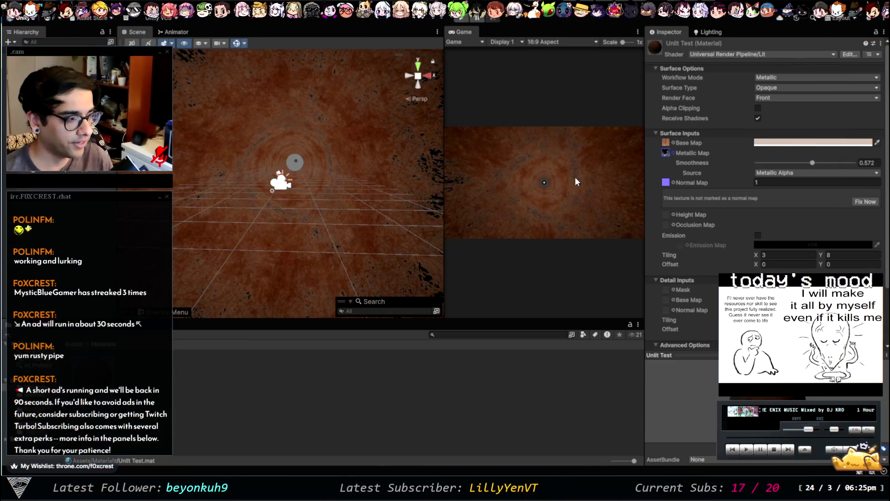
Clear the Metallic Map texture and bring up the Tube prefab's settings
key(Delete)
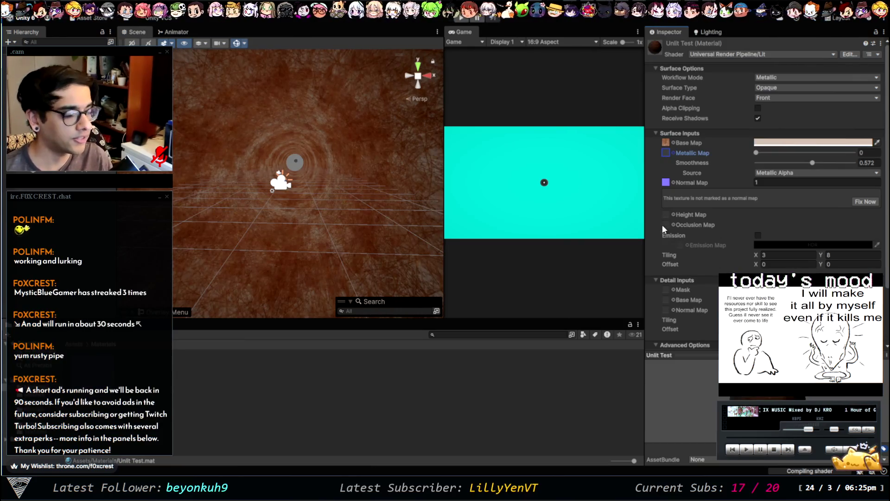
click(692, 164)
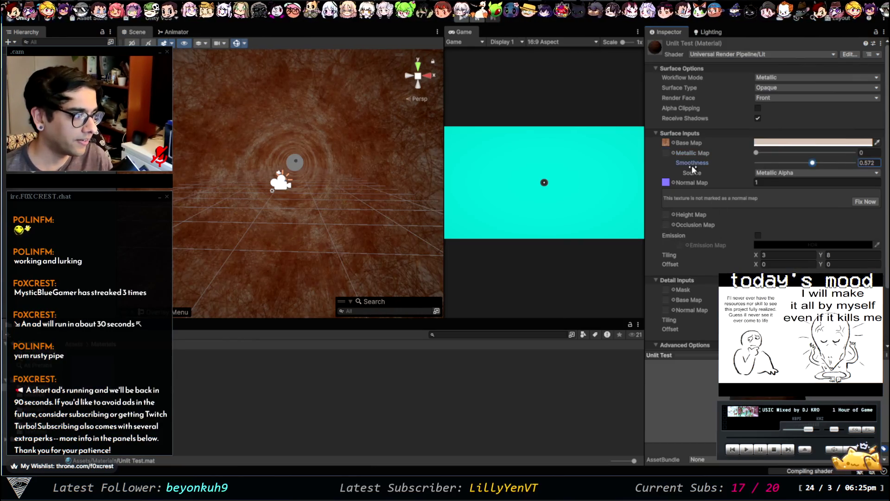
key(ctrl+z)
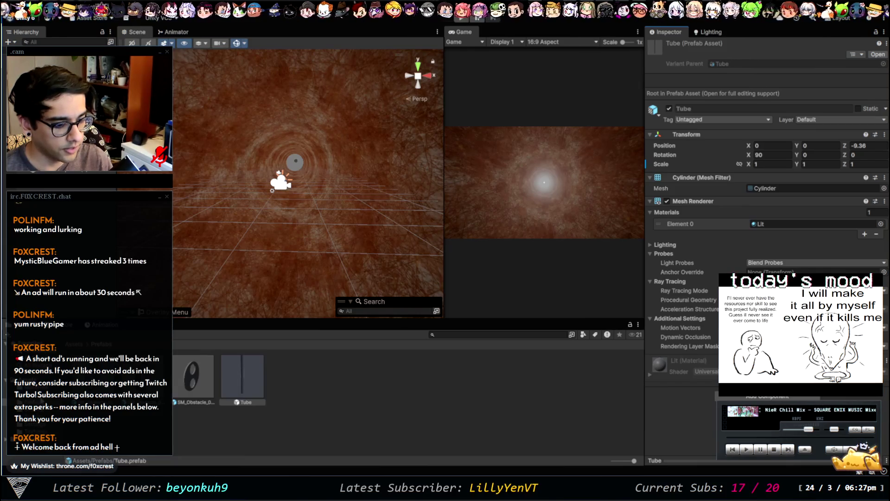
Assign the Unlit Test material to the Tube prefab's Element 0 slot, replacing Lit
key(ctrl+z)
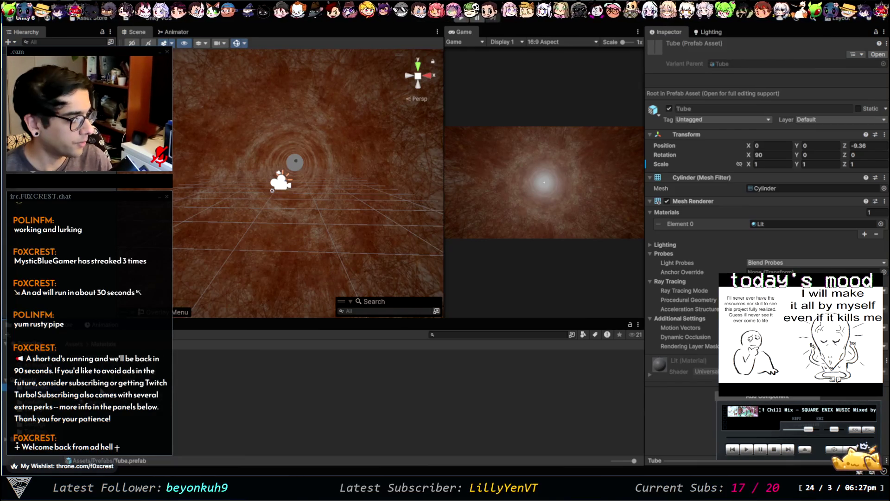
mouse_move(692, 204)
mouse_down()
mouse_move(756, 220)
mouse_move(765, 232)
mouse_move(746, 227)
mouse_move(755, 224)
mouse_up()
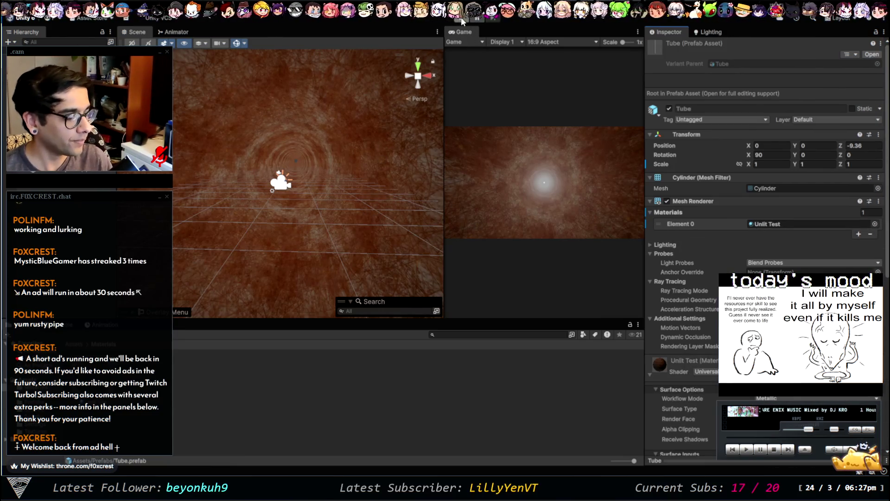
click(342, 186)
Play-test the tunnel in a maximized view, then restore the normal editor layout
key(shift+space)
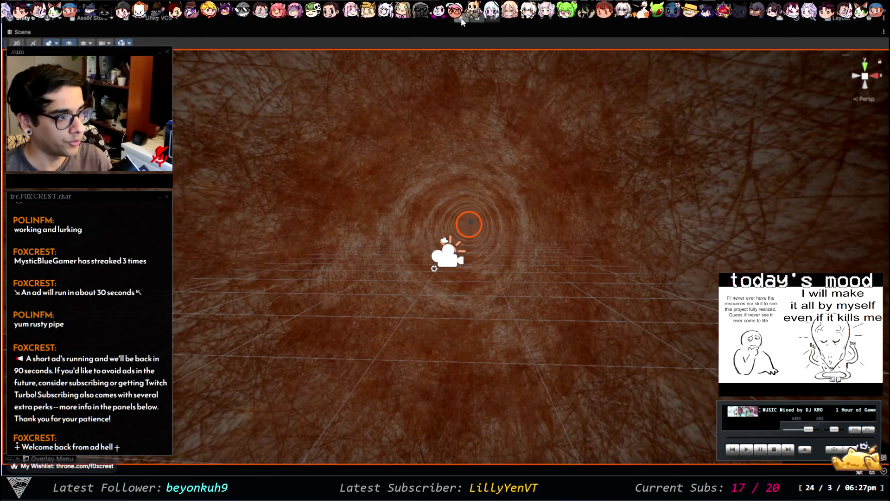
click(460, 18)
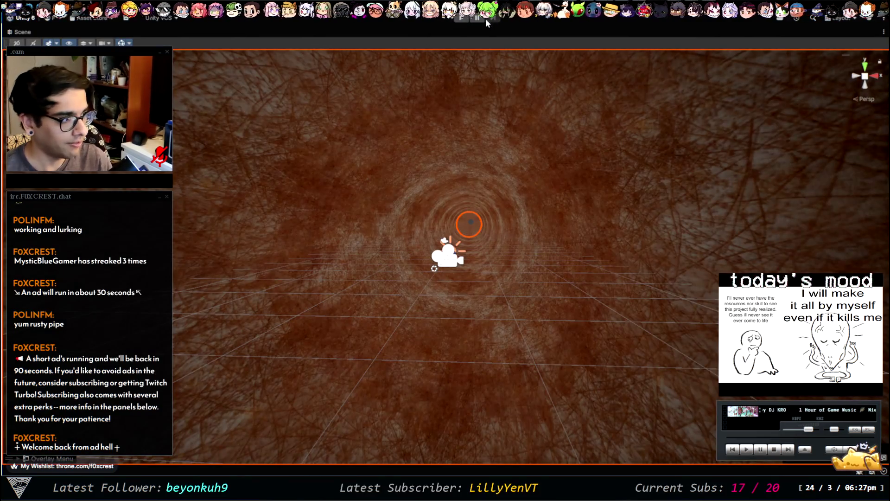
click(462, 21)
click(462, 21)
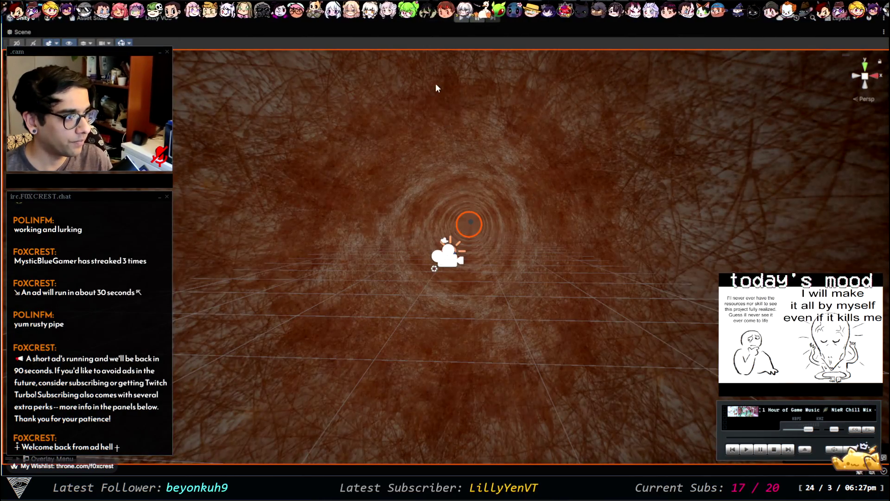
key(shift+space)
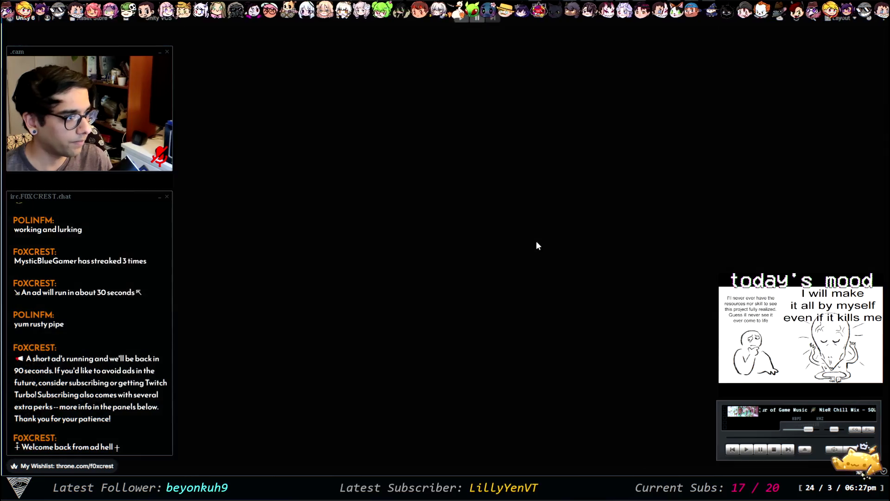
click(464, 21)
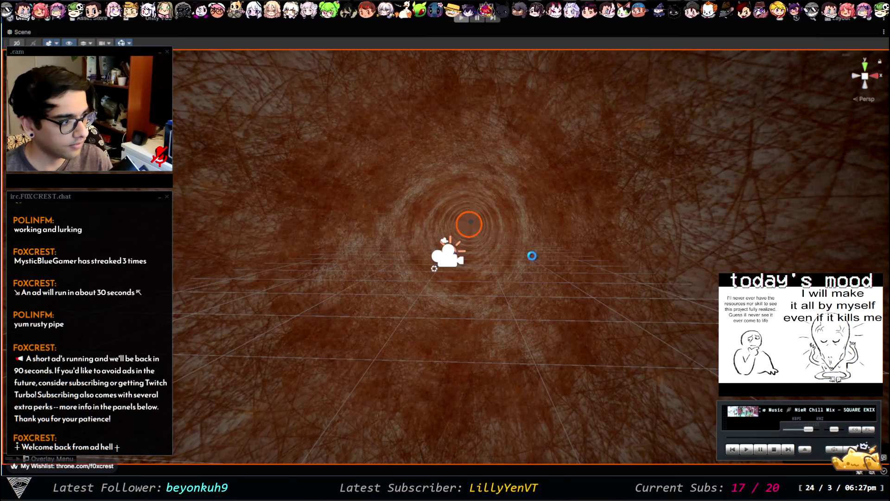
key(shift+space)
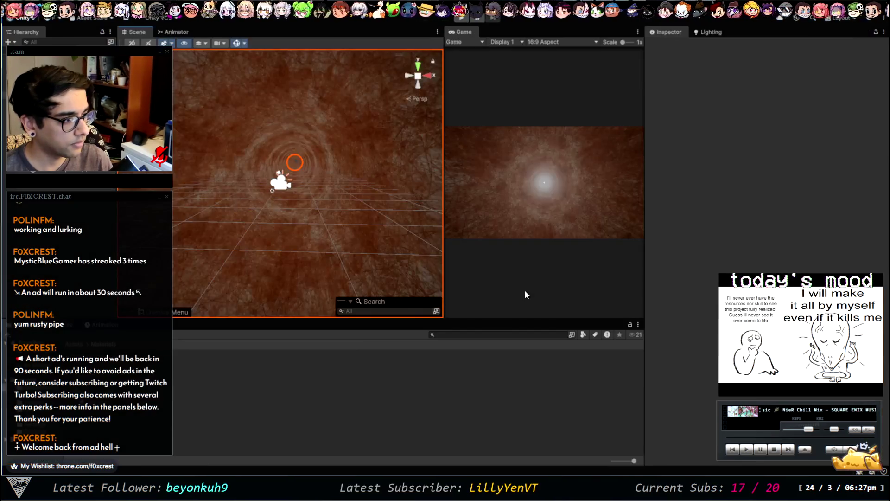
Zoom out and orbit around the rusty tube, then maximize the Game view to watch the run
scroll(310, 149, down, 5)
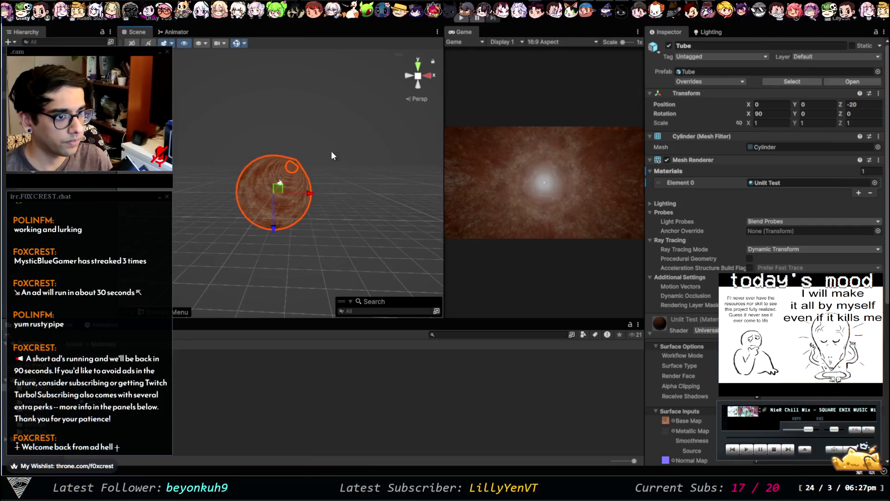
drag(311, 150, 294, 173)
key(shift+space)
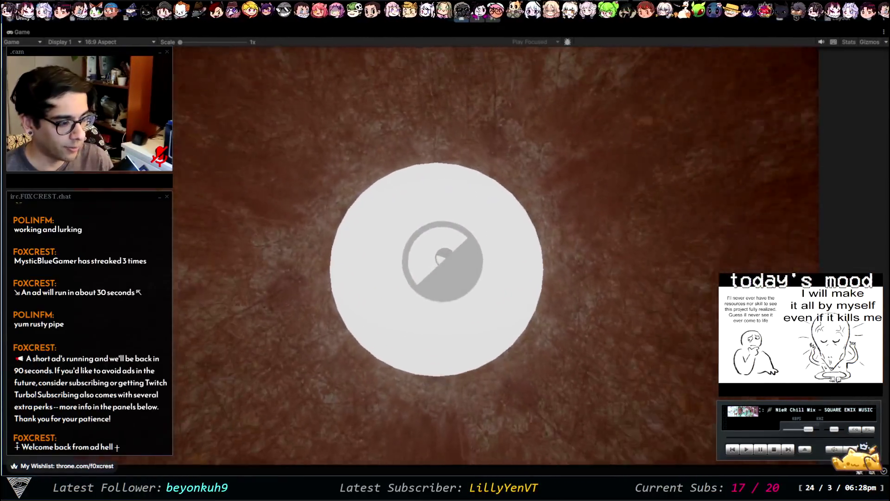
Stop the game, restore the normal layout and orbit to a side view of the tube
click(465, 21)
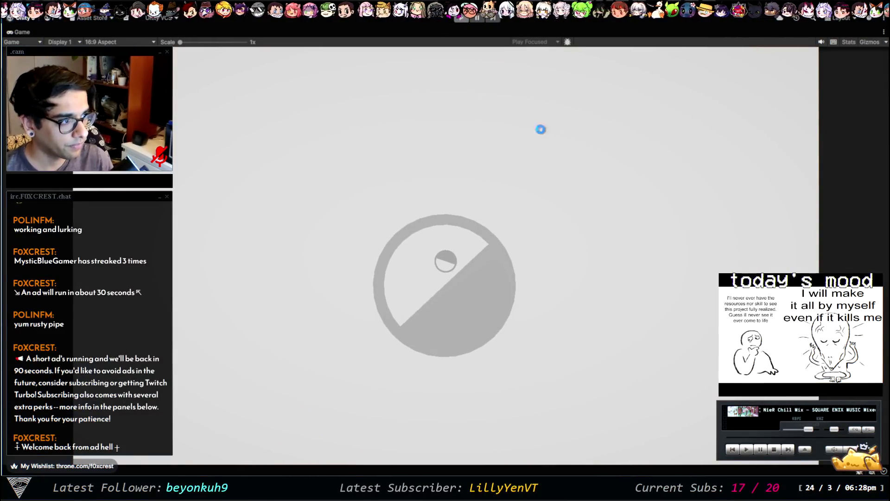
key(shift+space)
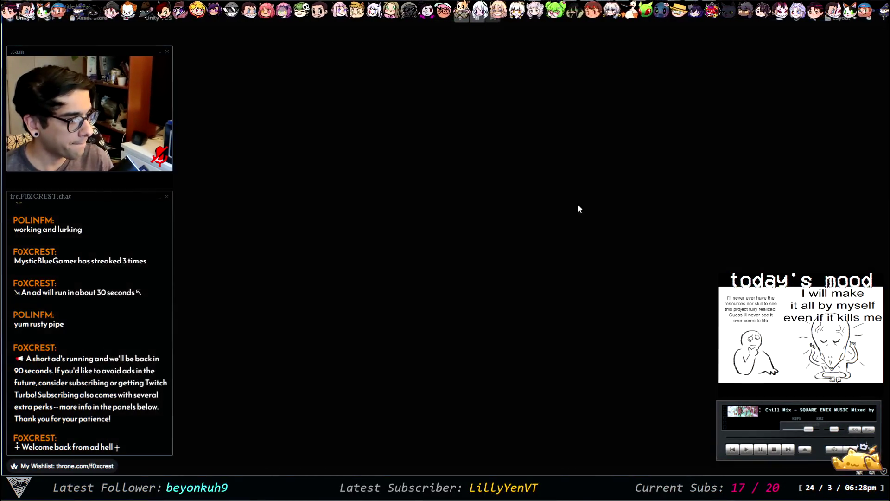
mouse_move(347, 204)
mouse_down()
mouse_move(299, 214)
mouse_move(198, 193)
mouse_move(396, 191)
mouse_move(700, 301)
mouse_move(397, 269)
mouse_move(178, 187)
mouse_up()
drag(383, 139, 386, 104)
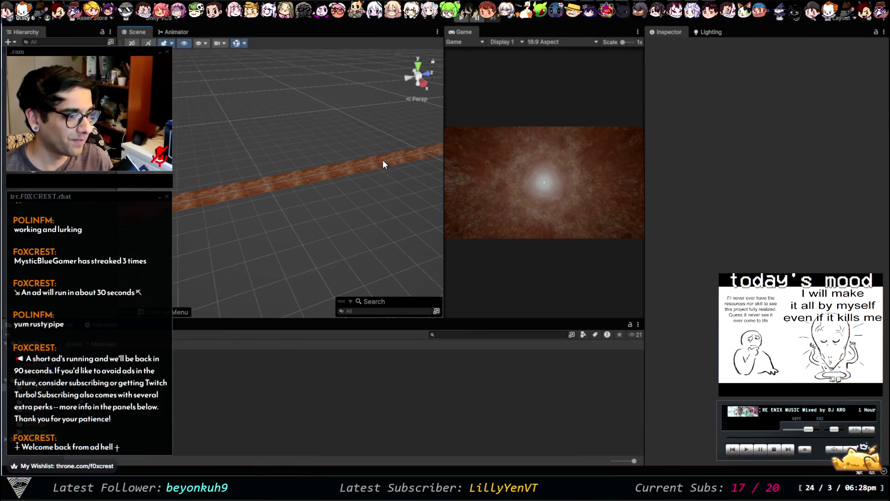
Select and deselect the Tube (3) segment while zooming in and out along the tube chain
click(383, 162)
scroll(267, 165, up, 3)
scroll(267, 165, up, 3)
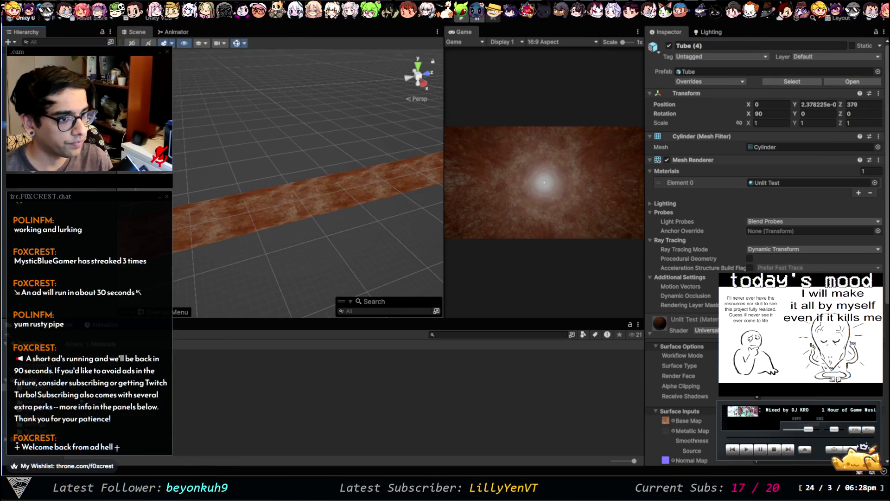
scroll(267, 184, down, 3)
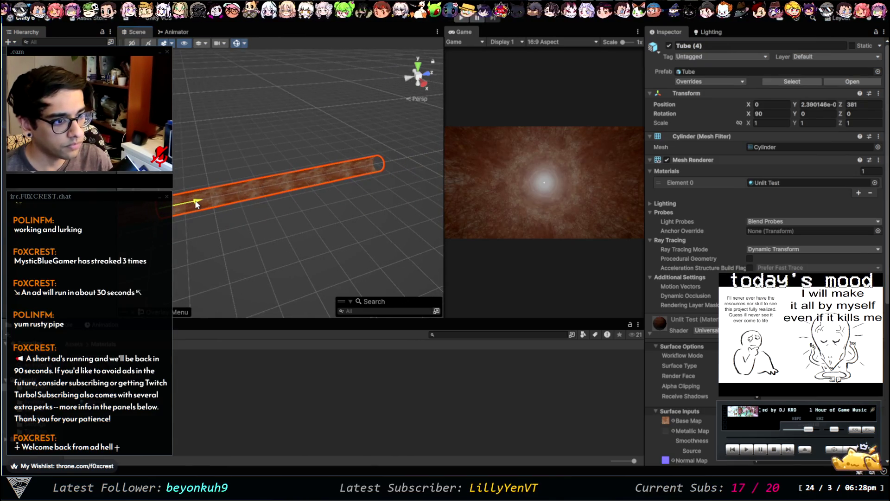
click(191, 247)
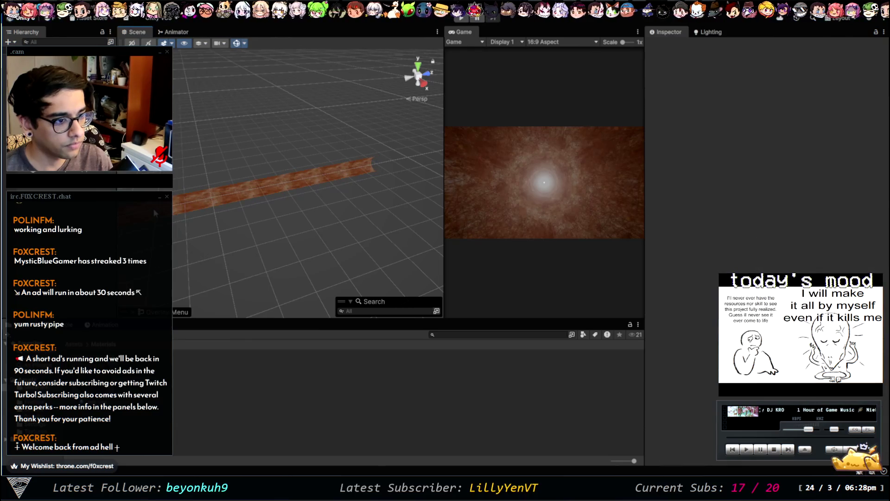
click(190, 206)
scroll(190, 212, up, 5)
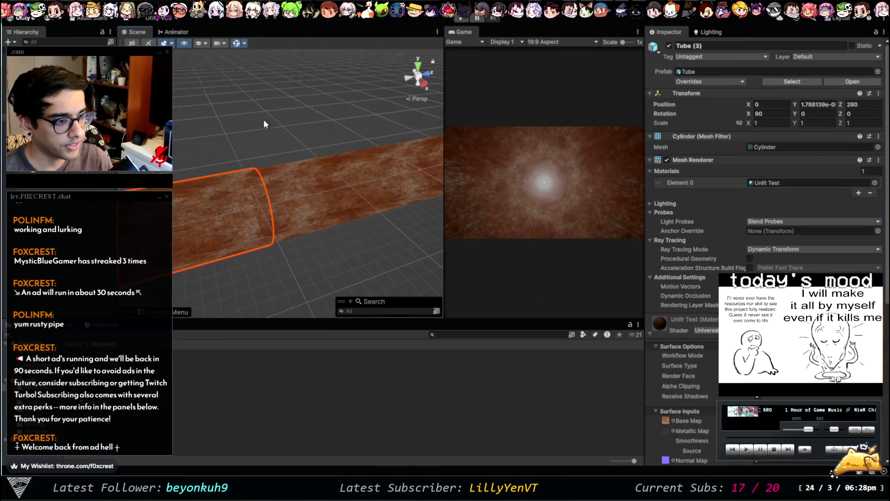
click(264, 119)
scroll(351, 249, up, 5)
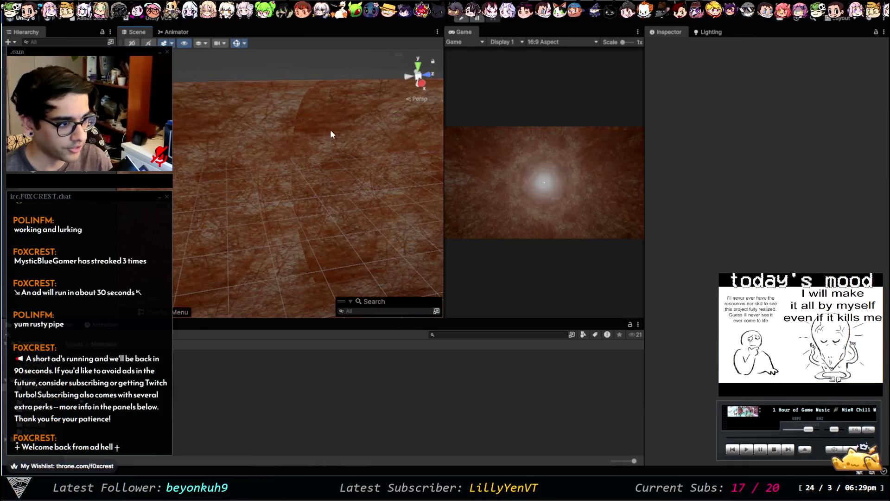
scroll(302, 125, down, 5)
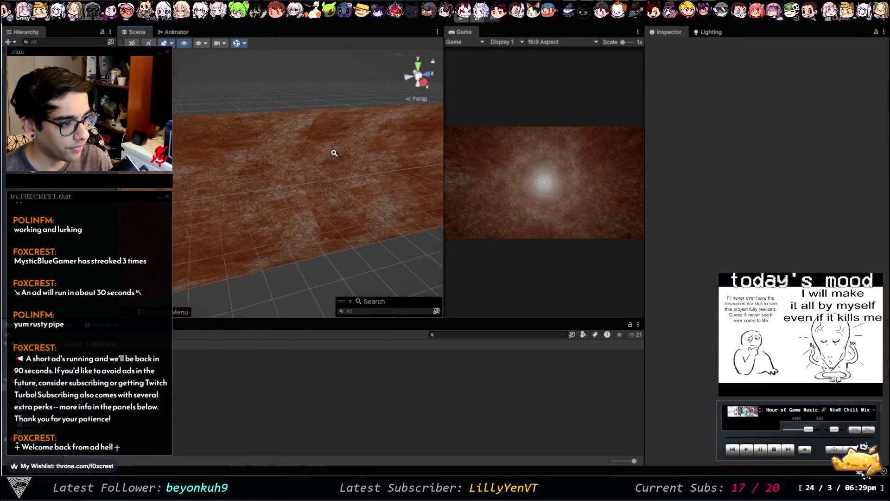
scroll(324, 123, up, 5)
scroll(301, 133, down, 5)
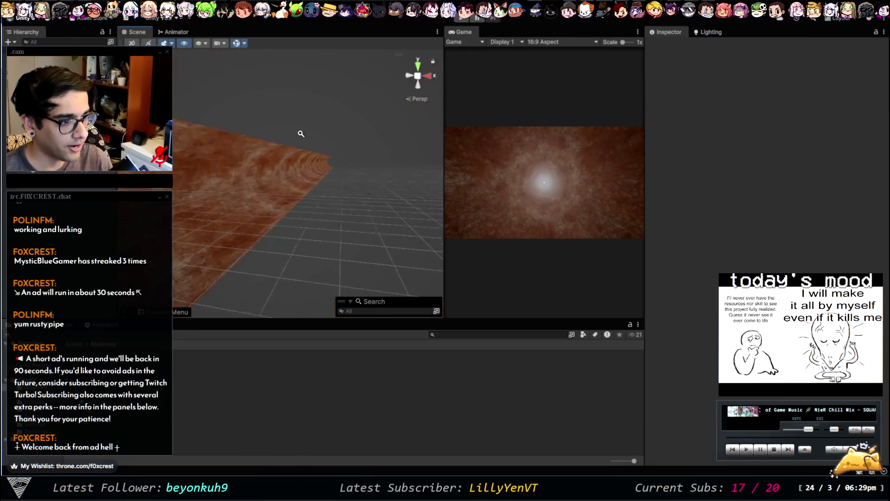
scroll(318, 145, up, 5)
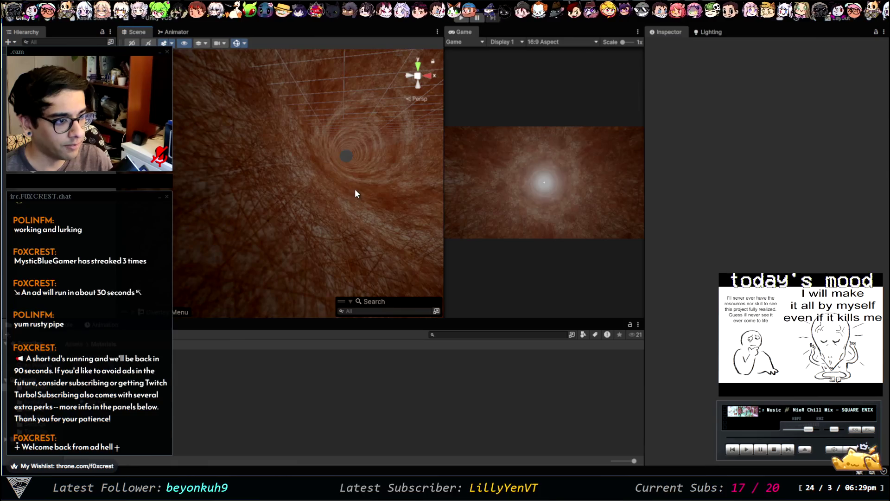
scroll(298, 143, up, 5)
scroll(287, 139, down, 5)
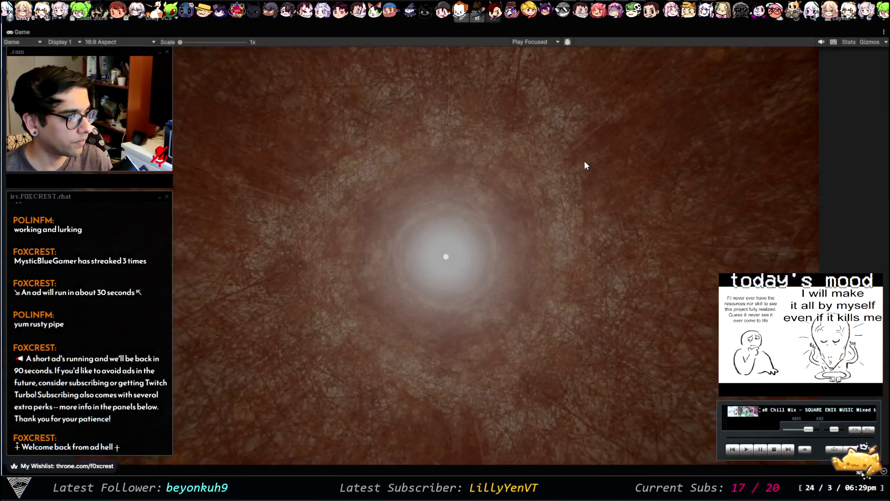
Play the tunnel game to watch the slotted obstacle approach, then stop it
click(459, 17)
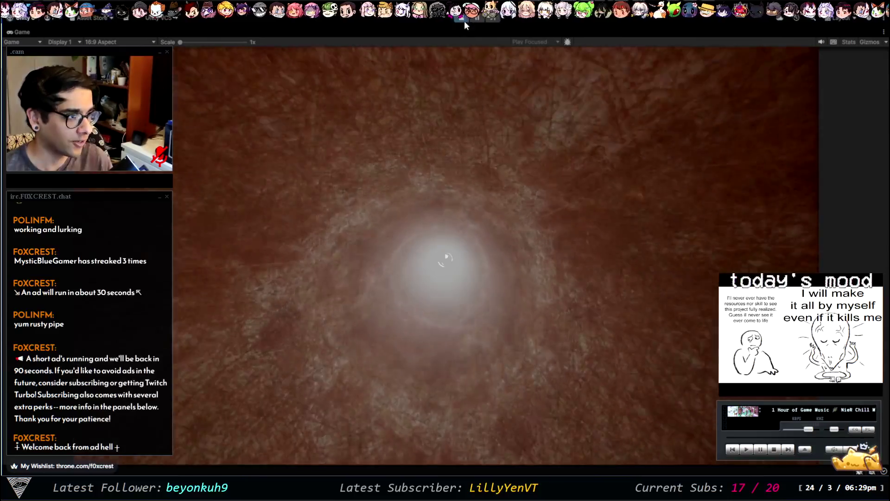
click(463, 21)
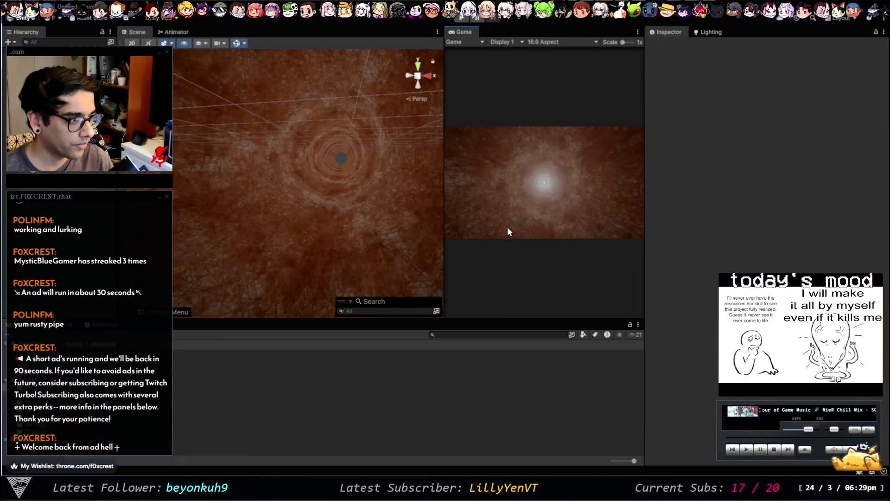
Frame the Tube (3) segment and show the Lighting window's Environment fog settings
click(358, 213)
key(f)
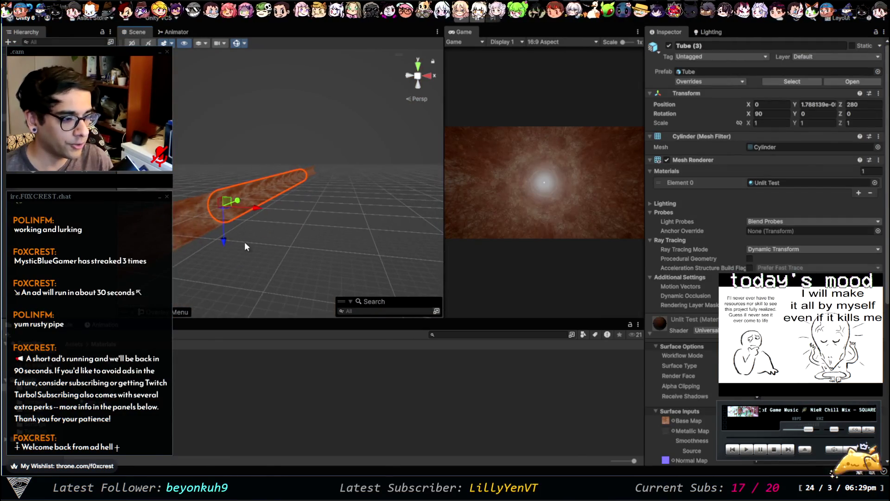
mouse_move(174, 139)
mouse_down()
mouse_move(280, 202)
mouse_move(252, 187)
mouse_move(366, 175)
mouse_move(374, 210)
mouse_move(466, 233)
mouse_move(258, 239)
mouse_move(338, 175)
mouse_move(360, 187)
mouse_move(293, 159)
mouse_move(228, 182)
mouse_move(260, 199)
mouse_up()
click(714, 31)
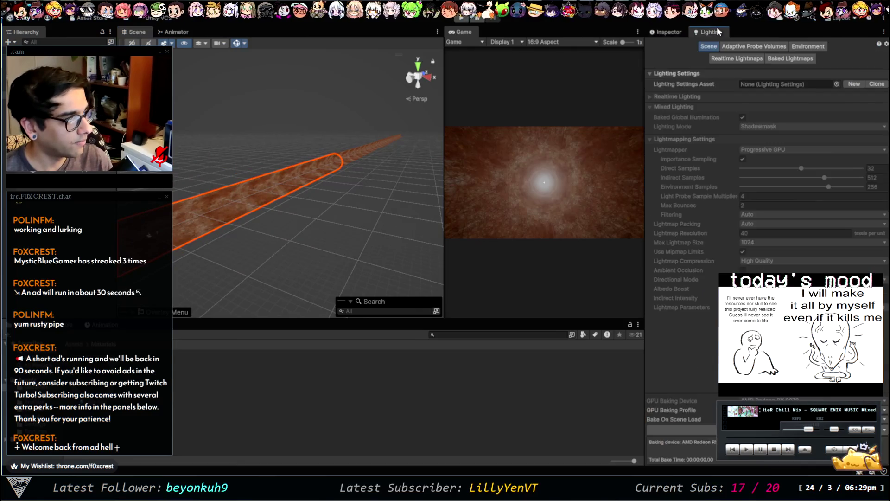
click(801, 46)
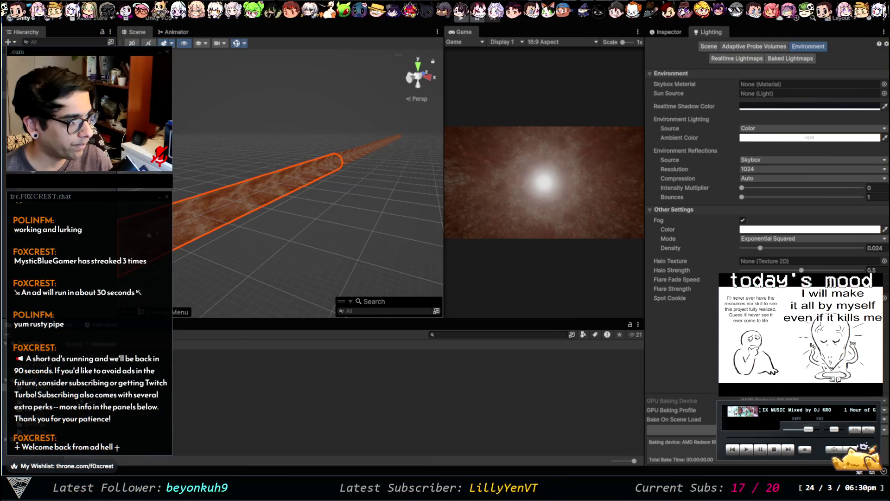
Play and pause the game, lower Fog Density to 0.008, view it maximized, then stop
click(457, 19)
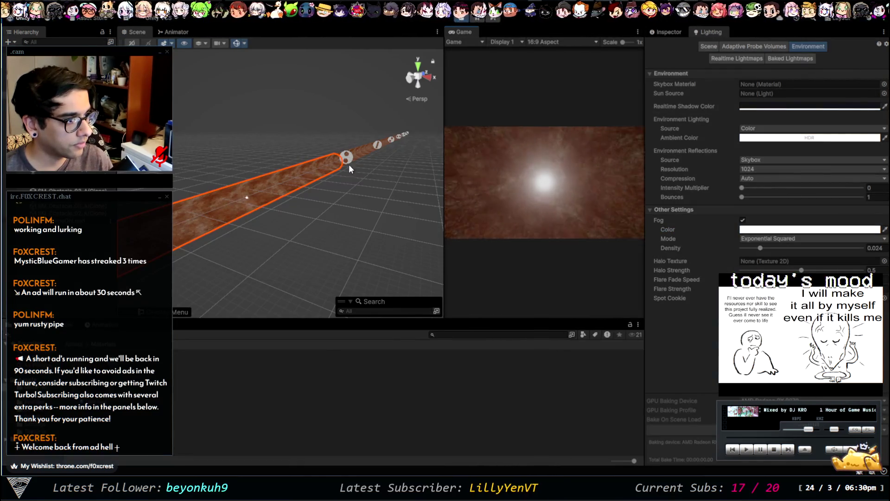
click(480, 14)
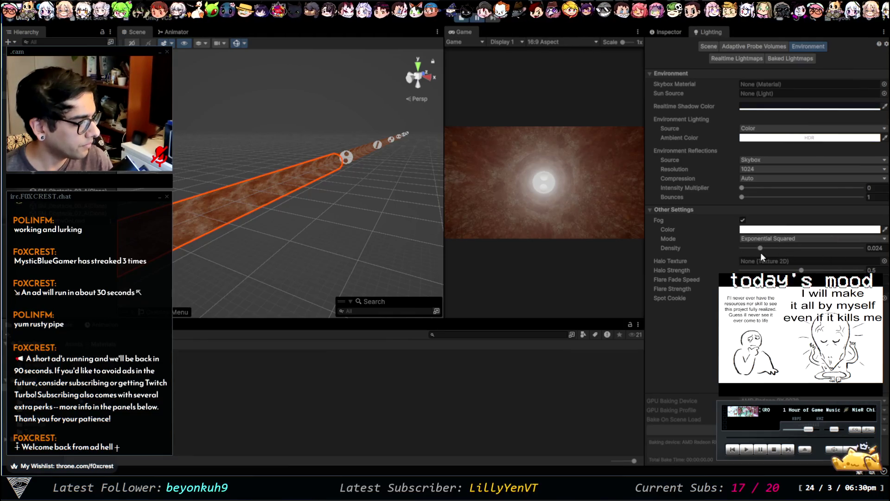
drag(759, 248, 752, 248)
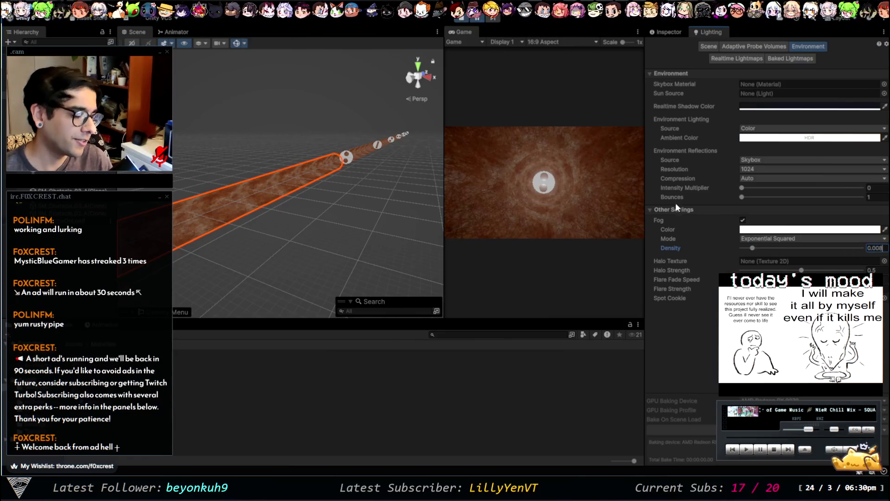
key(shift+space)
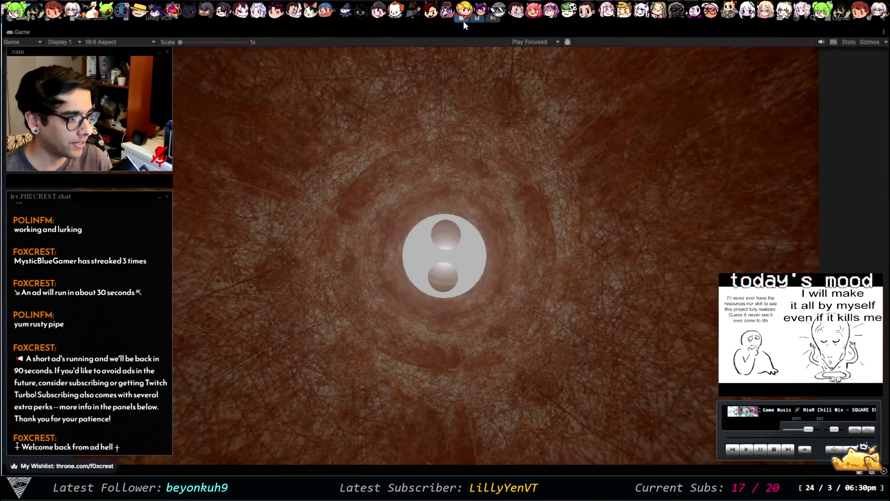
click(462, 19)
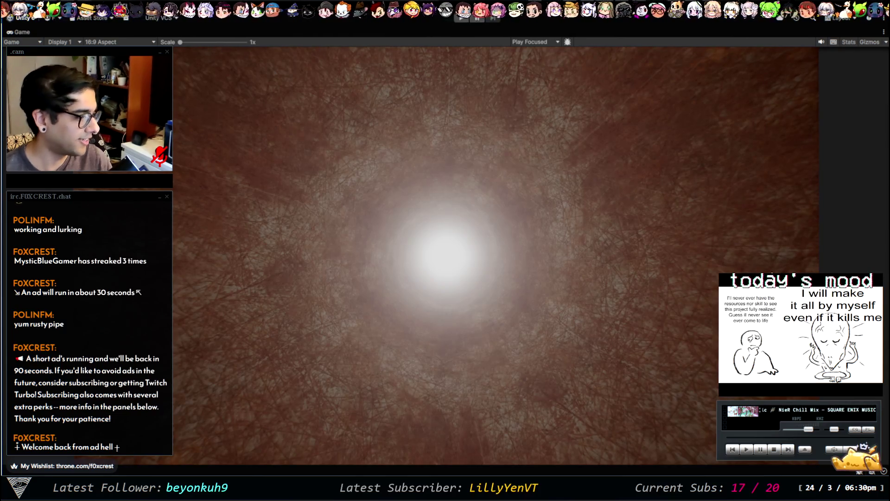
key(shift+space)
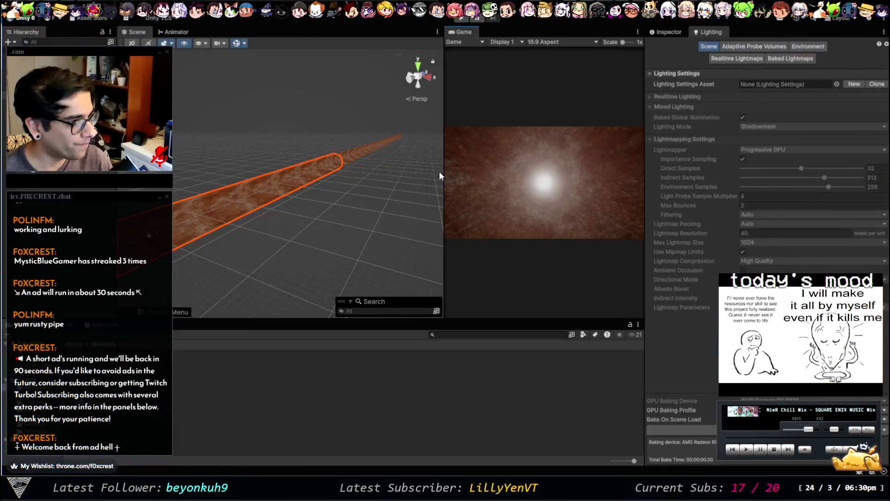
Enter 0.01 as the Environment Fog Density, then play the tunnel in a maximized Game view
click(323, 219)
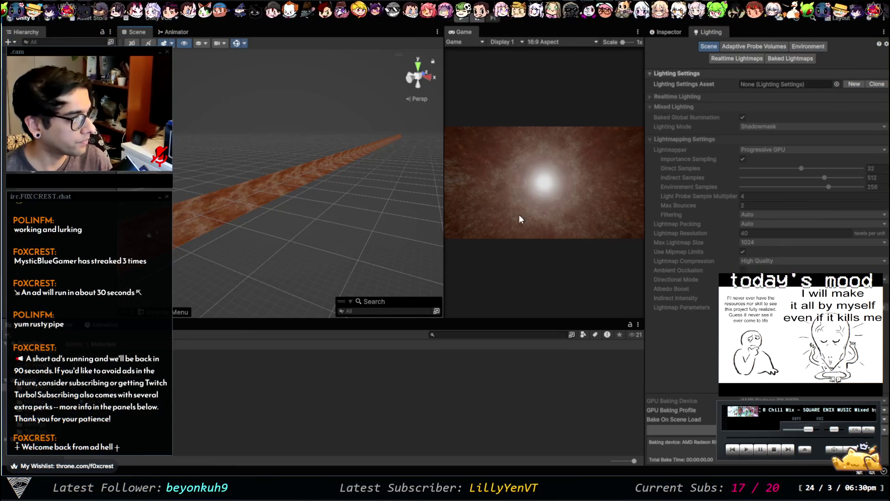
click(809, 48)
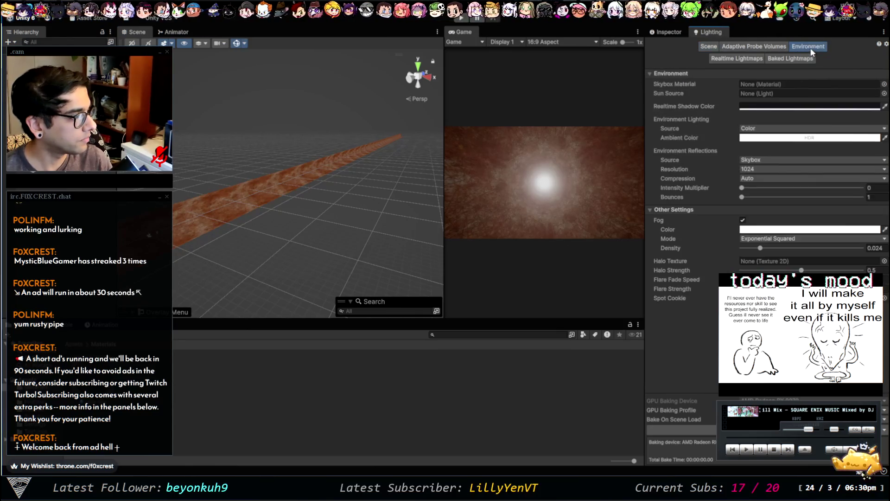
click(880, 248)
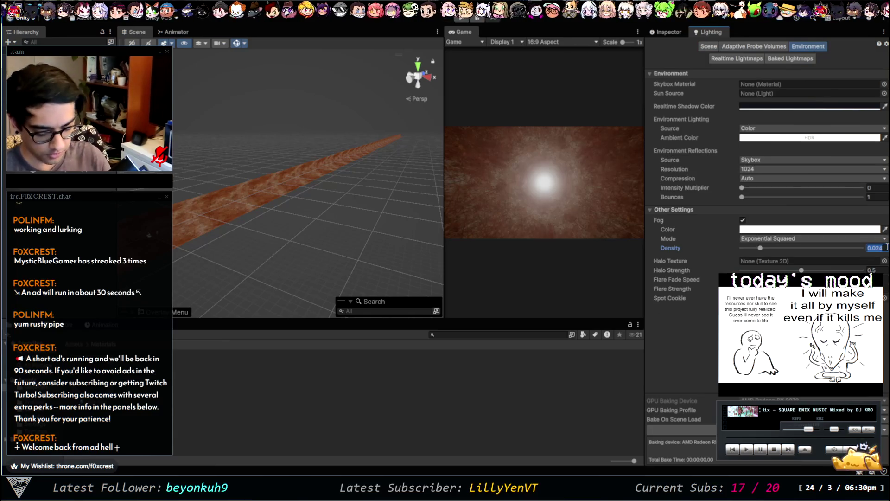
text(0)
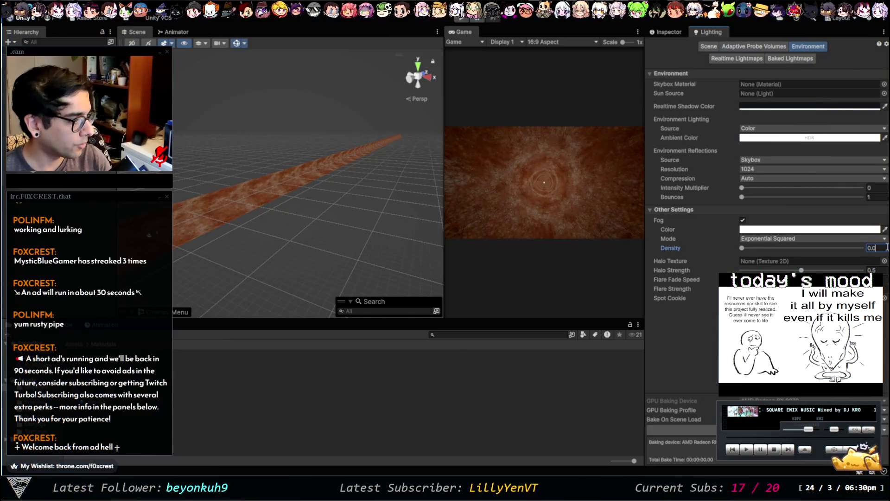
text(1)
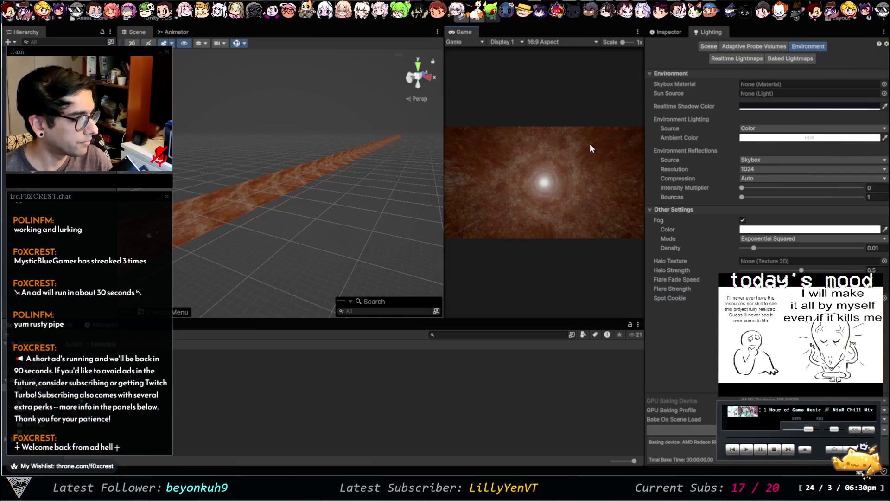
key(shift+space)
click(455, 20)
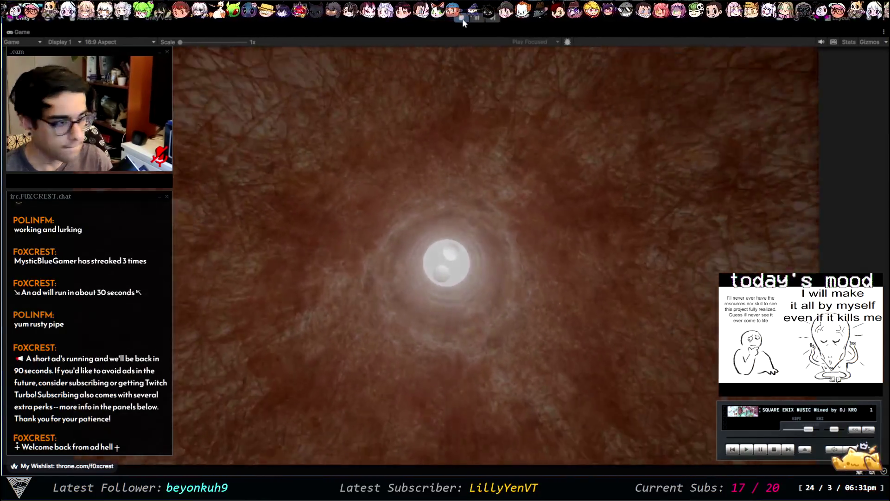
Stop the play test to exit play mode
click(462, 18)
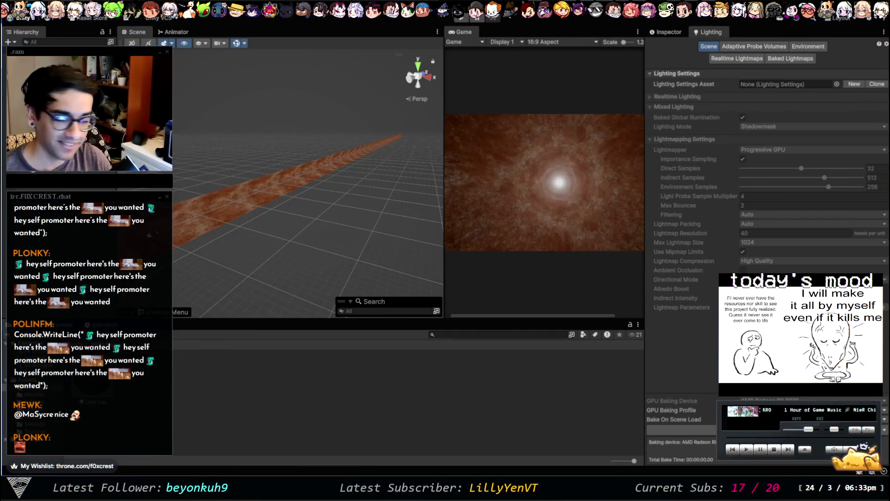
Widen the Game view, play the foggy tunnel full-size, then restore the layout
drag(446, 176, 334, 170)
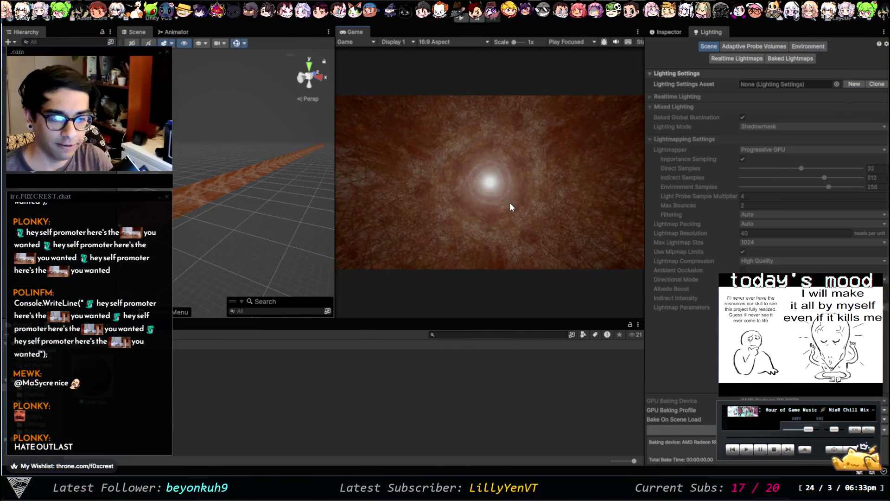
key(shift+space)
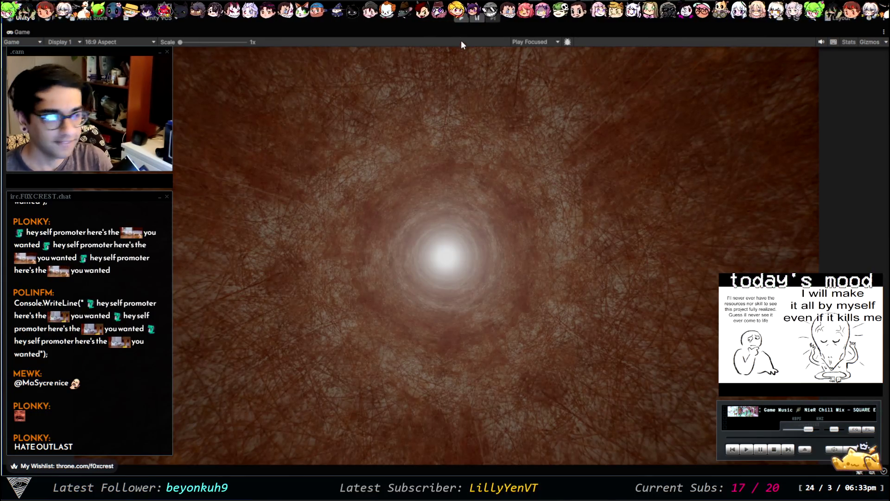
click(463, 18)
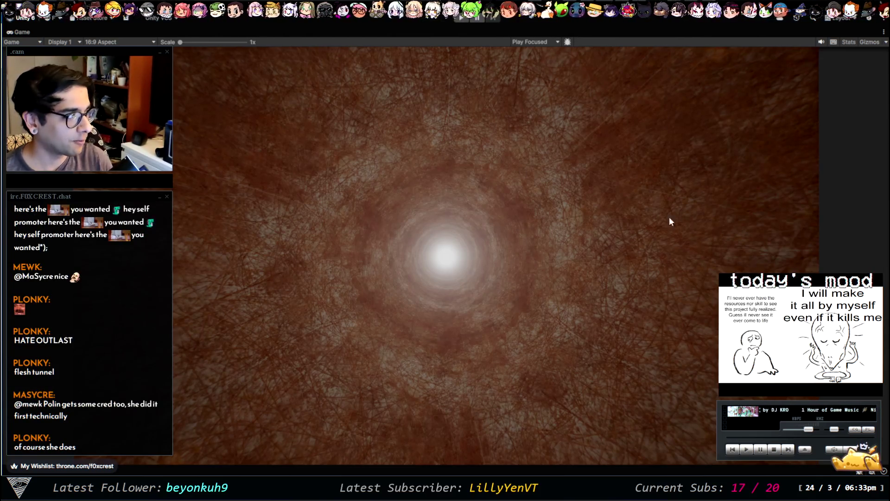
key(shift+space)
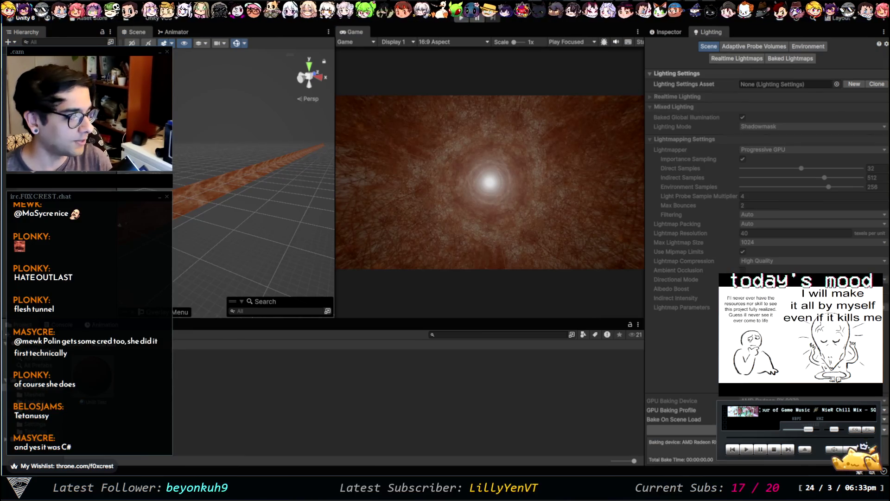
Show the Inspector, then switch through Paint to VS Code showing Lit.shader
click(662, 35)
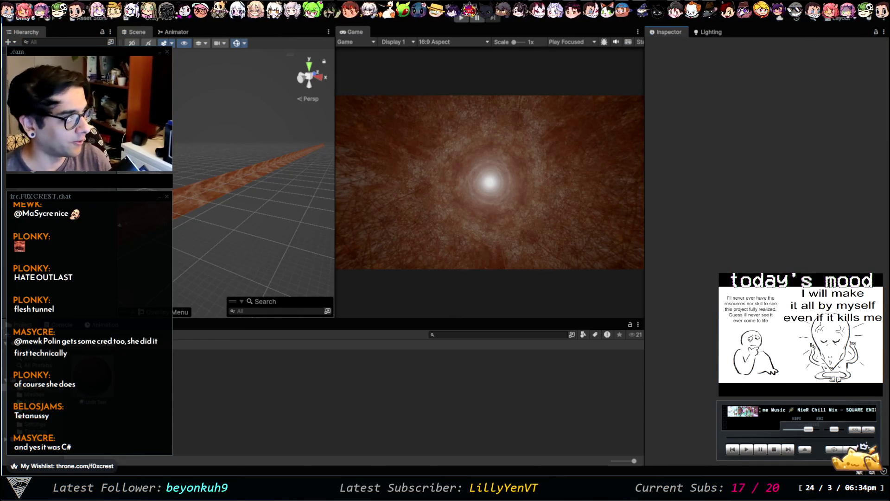
key(alt+Tab)
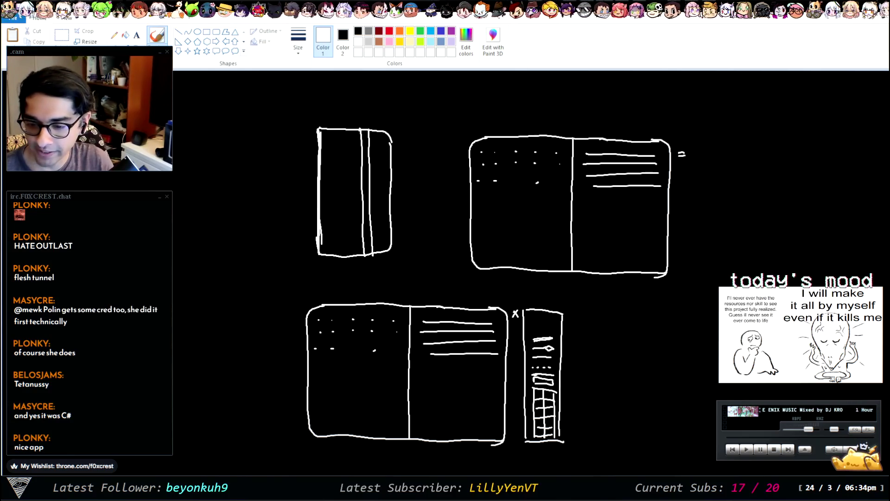
key(alt+Tab)
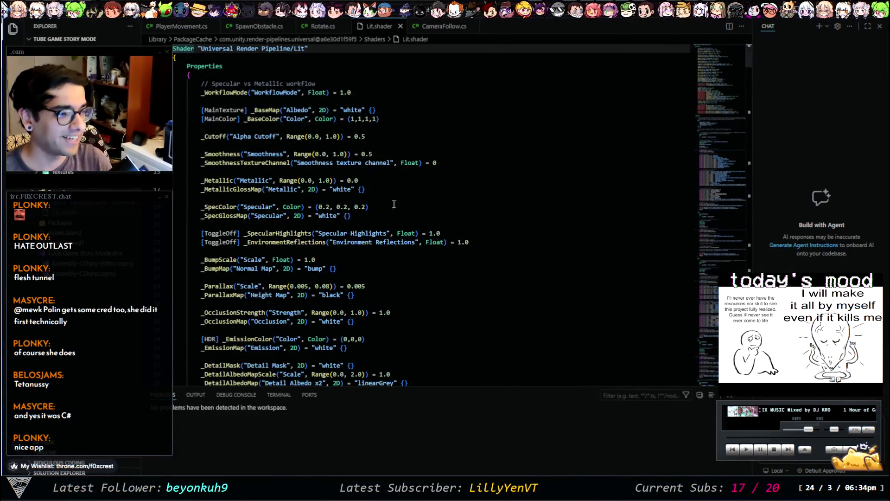
Close Lit.shader and bring up Rotate.cs, whose Start picks a random Speed between -200 and 200
click(399, 28)
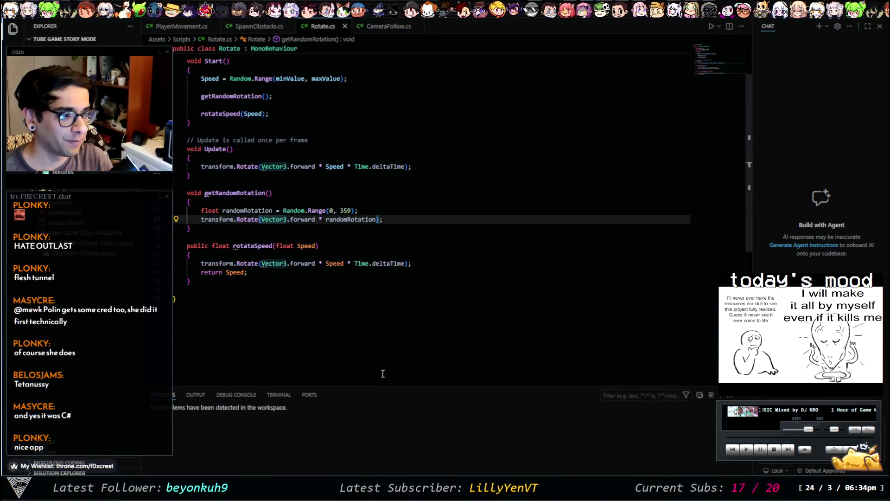
click(326, 281)
scroll(354, 303, up, 3)
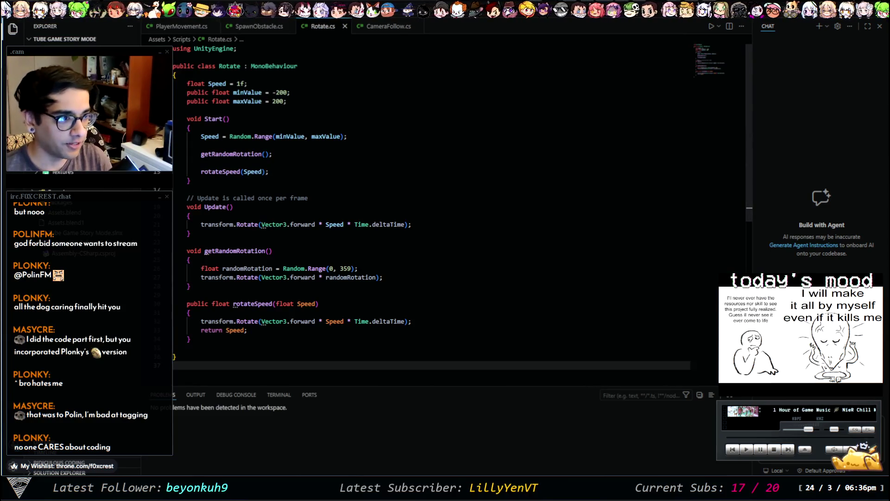
mouse_move(272, 277)
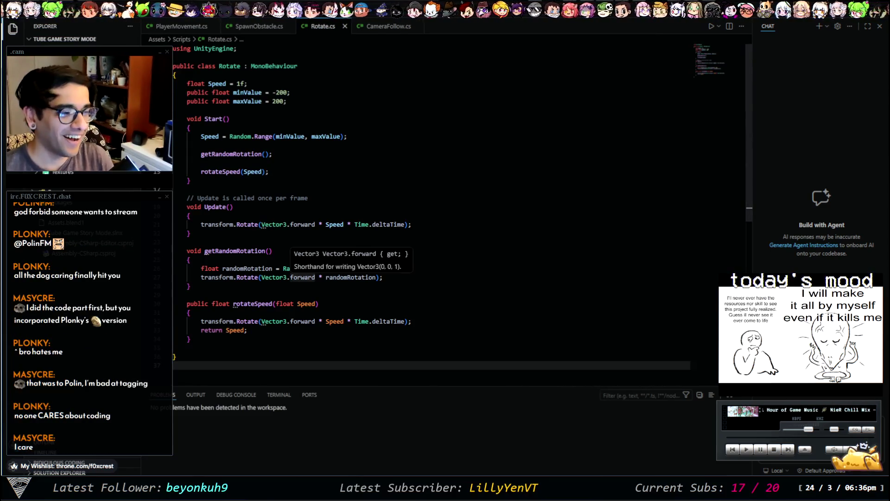
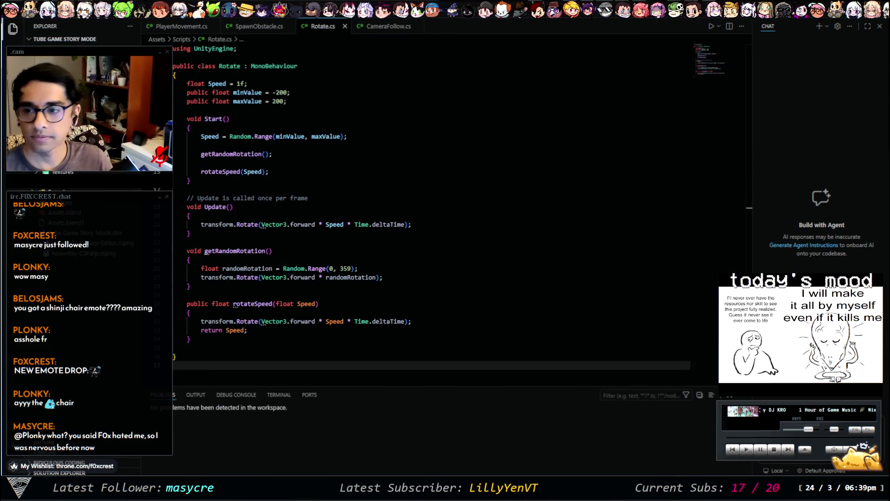
Switch from the Rotate.cs script to the browser showing ambientCG's Metal 054 C page
key(alt+Tab)
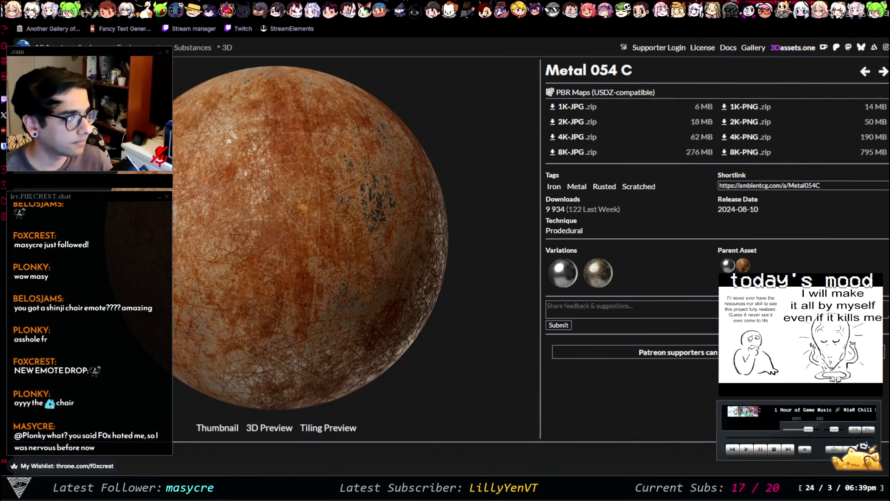
key(alt+Left)
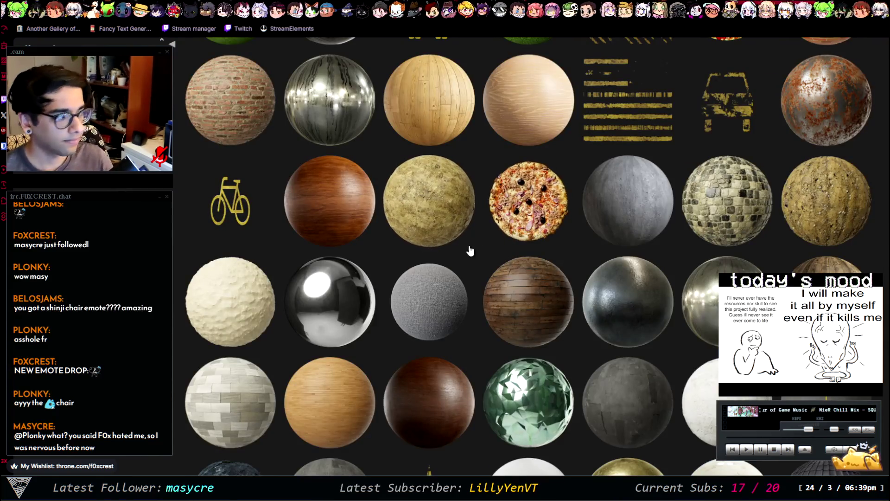
scroll(468, 232, down, 5)
scroll(475, 218, down, 2)
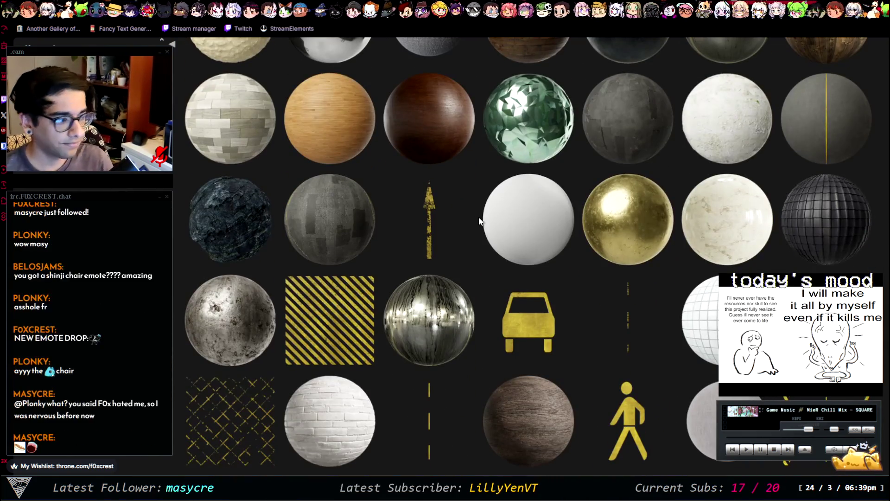
scroll(487, 218, down, 2)
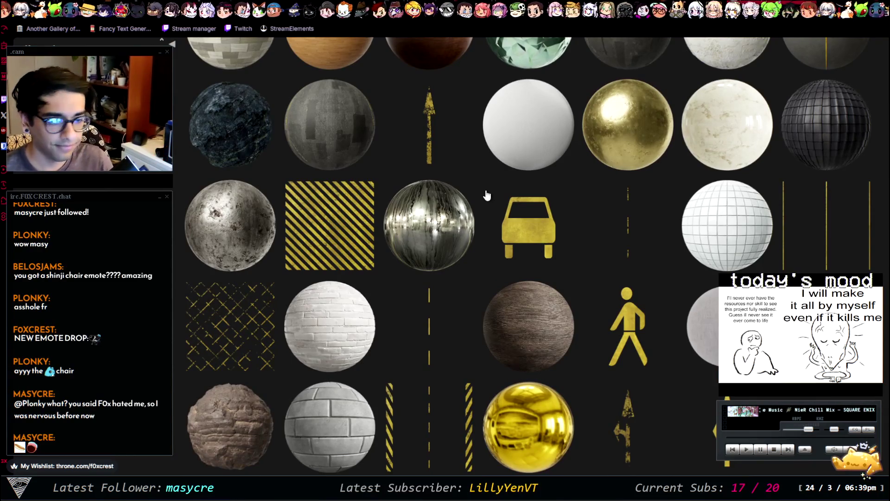
scroll(487, 195, down, 15)
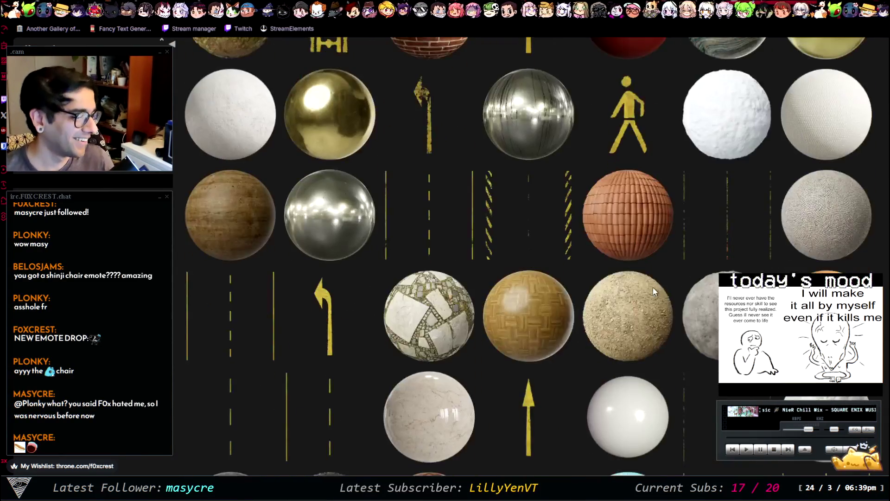
scroll(473, 264, down, 3)
scroll(473, 264, down, 5)
scroll(473, 265, down, 10)
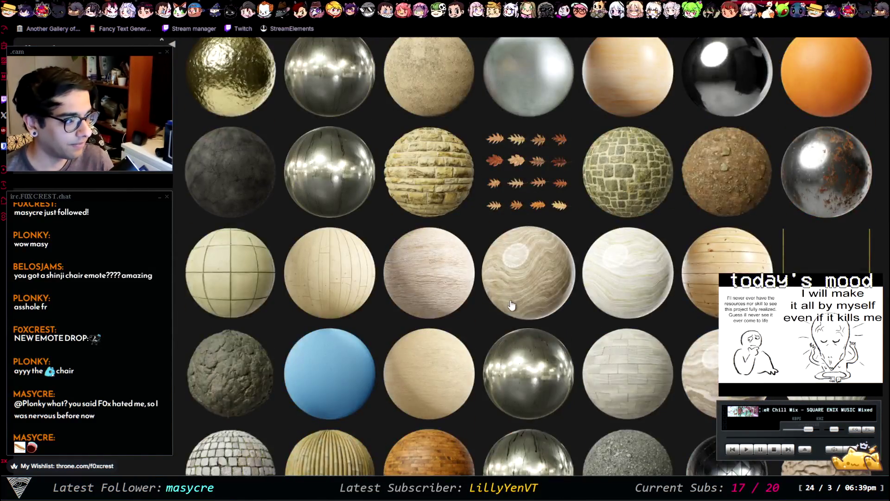
scroll(511, 237, down, 15)
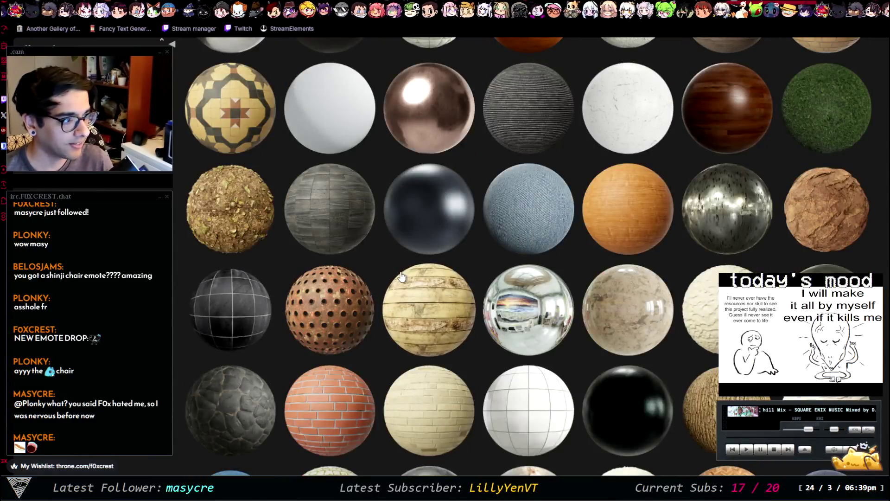
scroll(589, 265, down, 10)
scroll(589, 278, up, 5)
scroll(589, 292, down, 15)
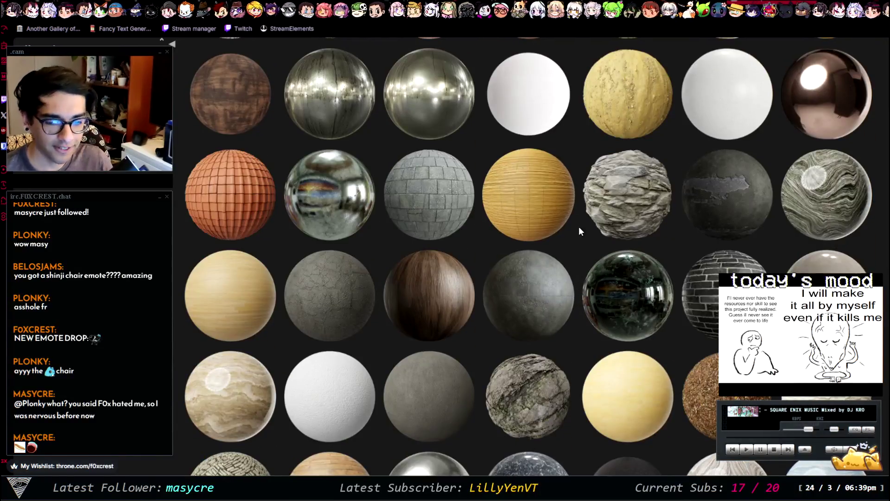
scroll(621, 148, down, 8)
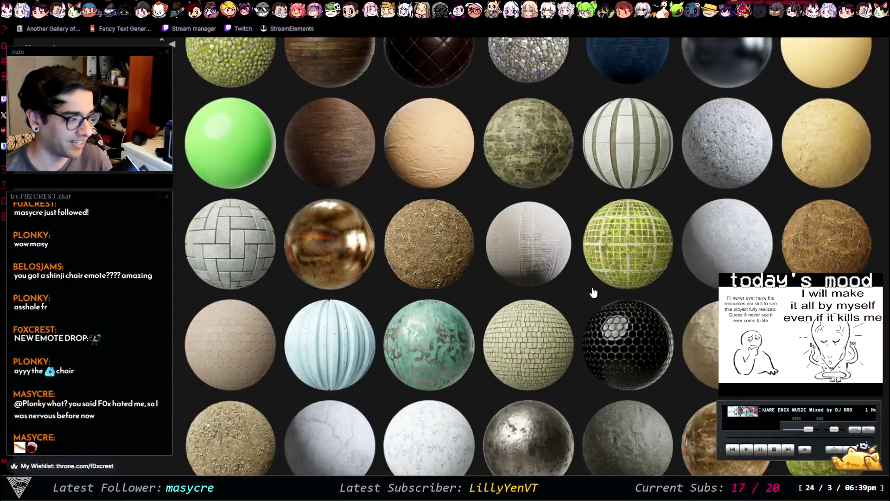
scroll(723, 245, up, 2)
scroll(723, 245, down, 12)
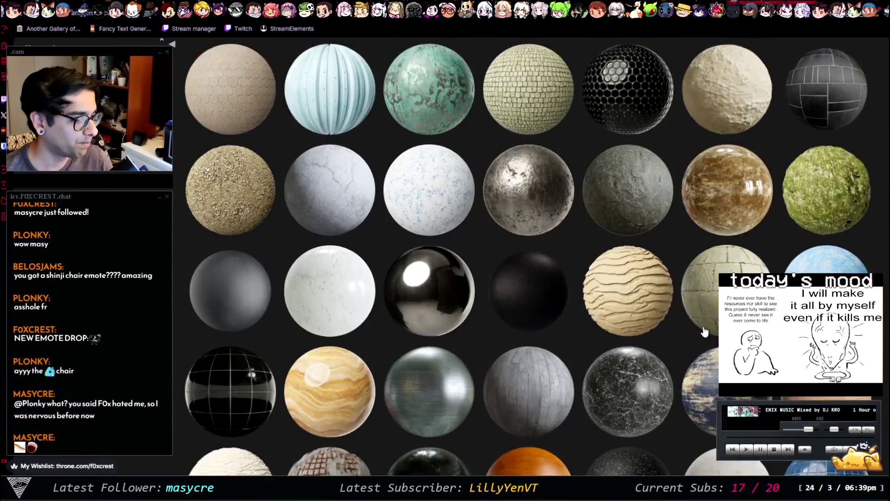
scroll(528, 255, down, 10)
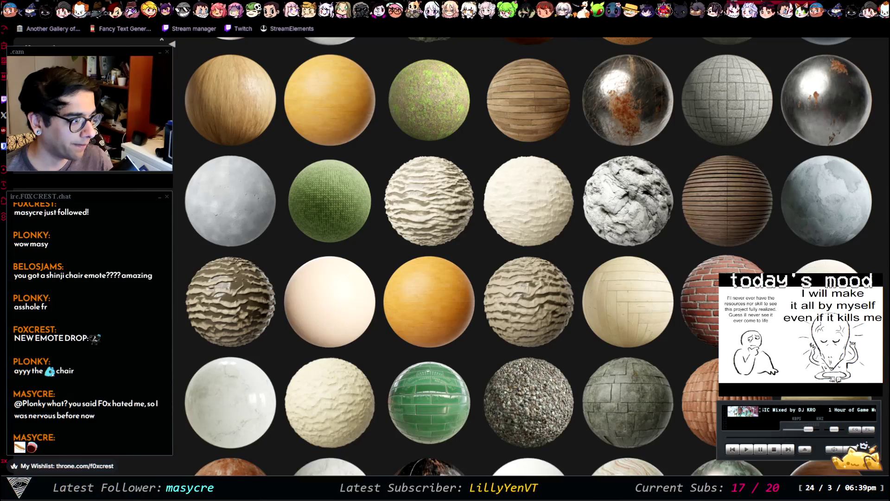
scroll(737, 245, down, 10)
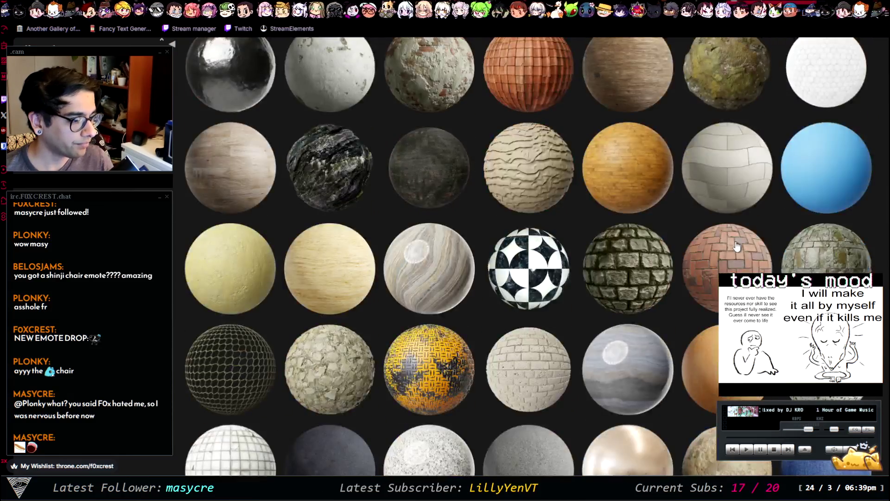
scroll(737, 245, down, 10)
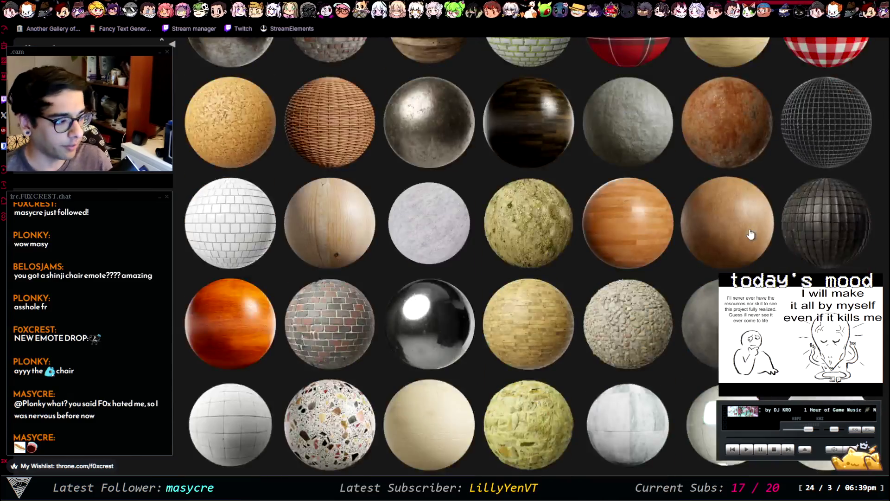
scroll(379, 181, down, 3)
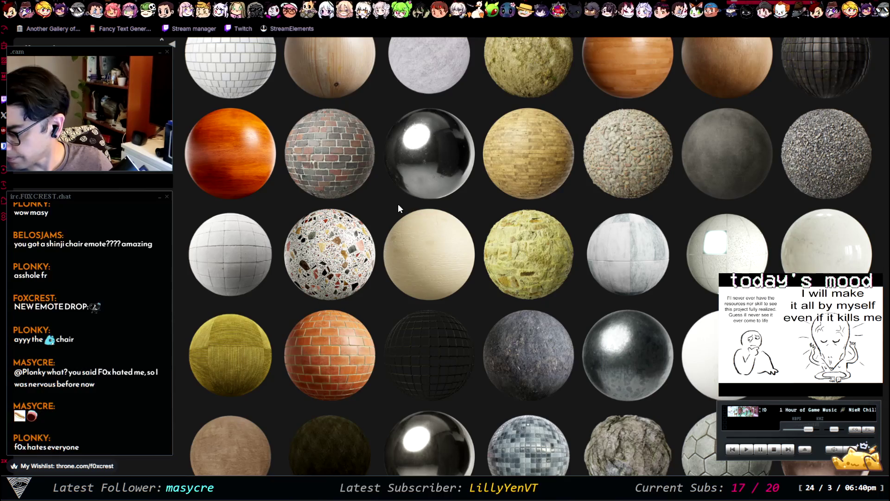
scroll(379, 191, down, 8)
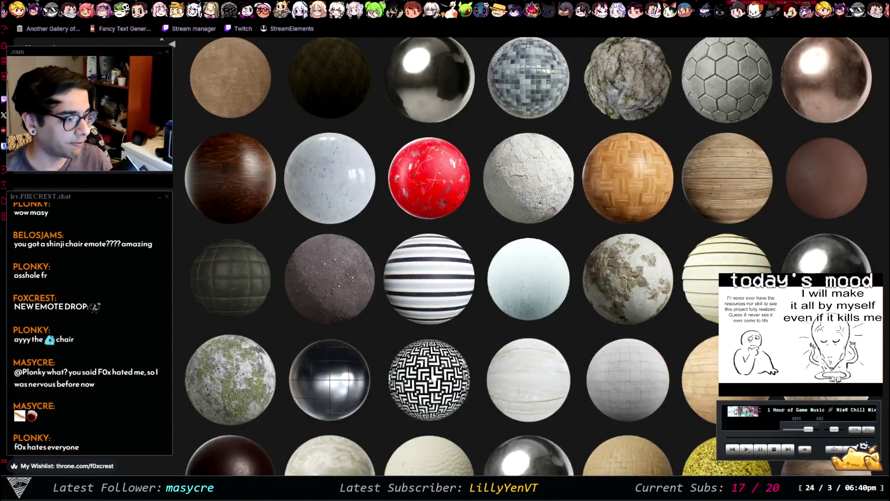
scroll(637, 202, up, 2)
scroll(645, 195, down, 7)
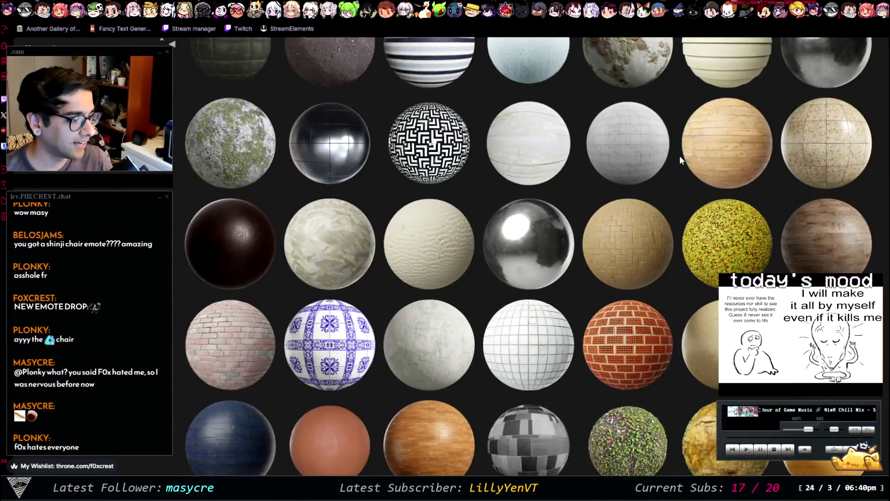
scroll(656, 229, down, 6)
scroll(656, 229, down, 10)
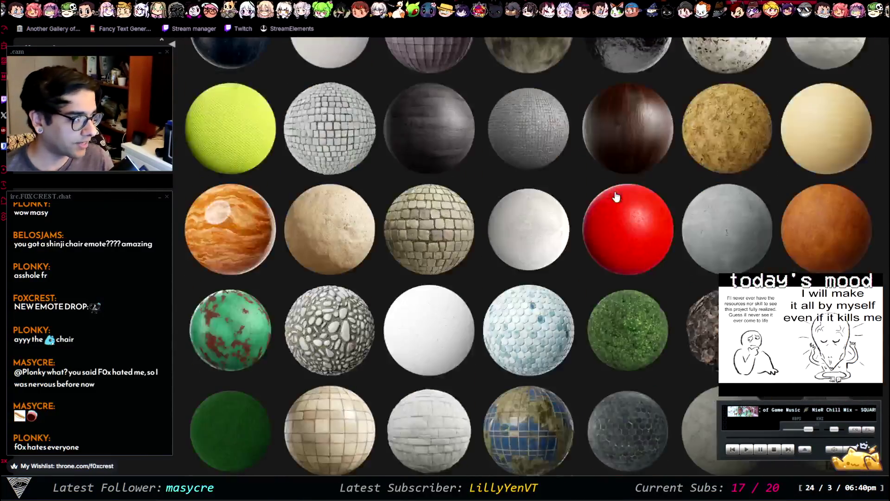
scroll(635, 219, up, 4)
scroll(606, 220, down, 11)
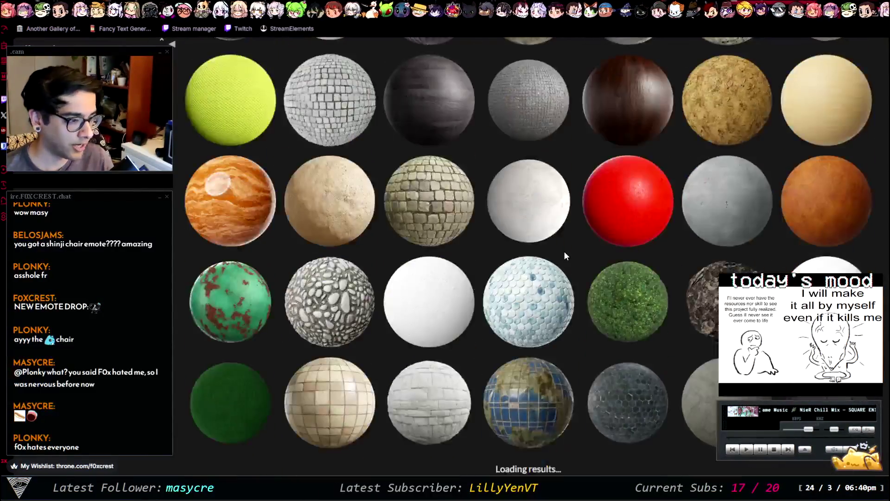
scroll(576, 285, down, 15)
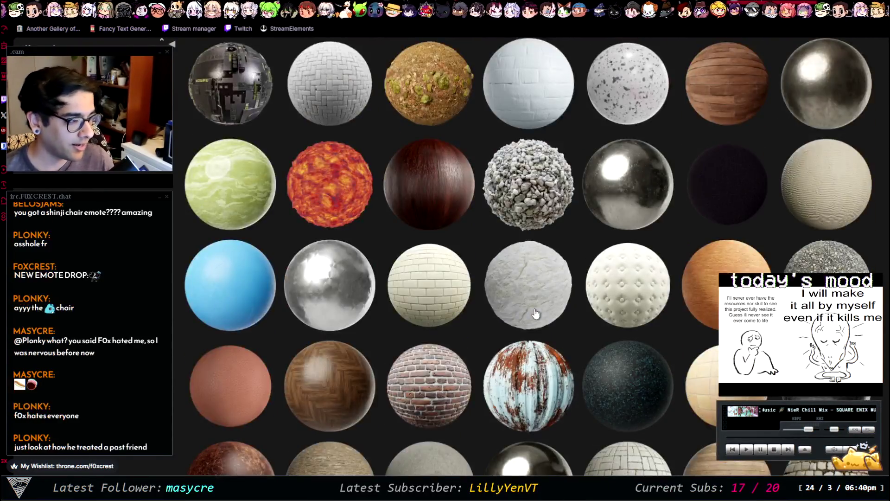
scroll(575, 320, down, 10)
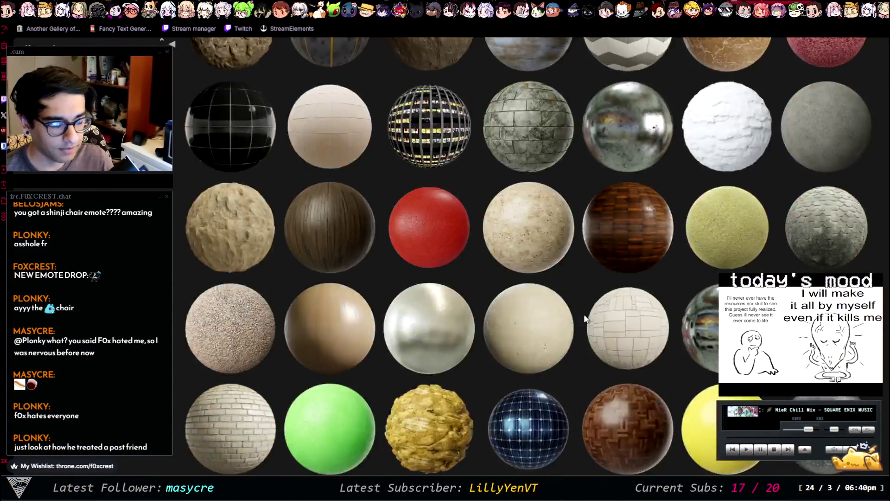
scroll(613, 302, down, 10)
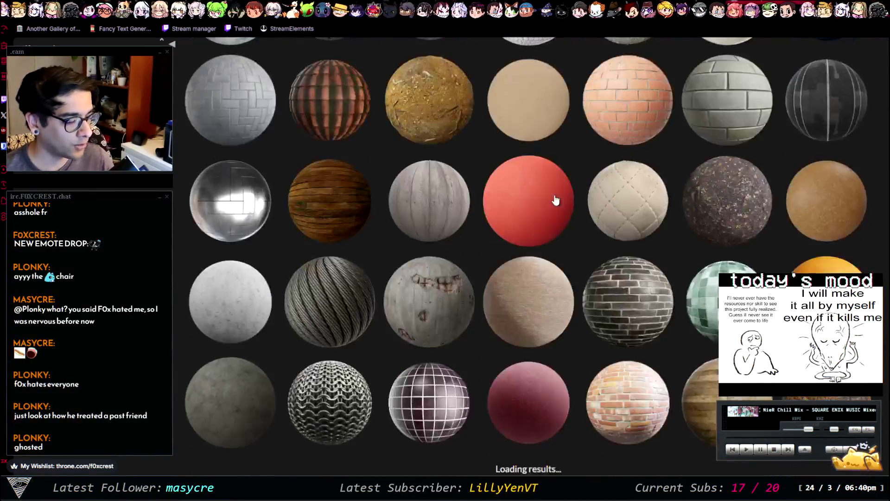
scroll(556, 202, down, 10)
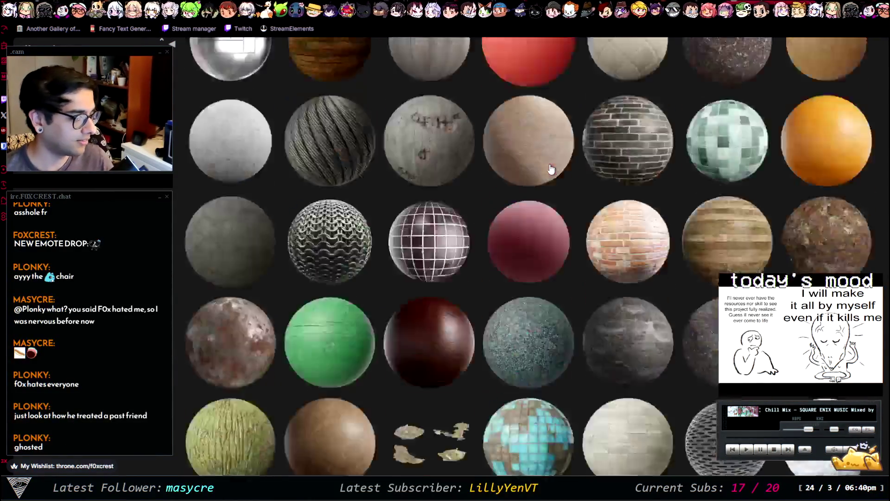
scroll(550, 169, down, 10)
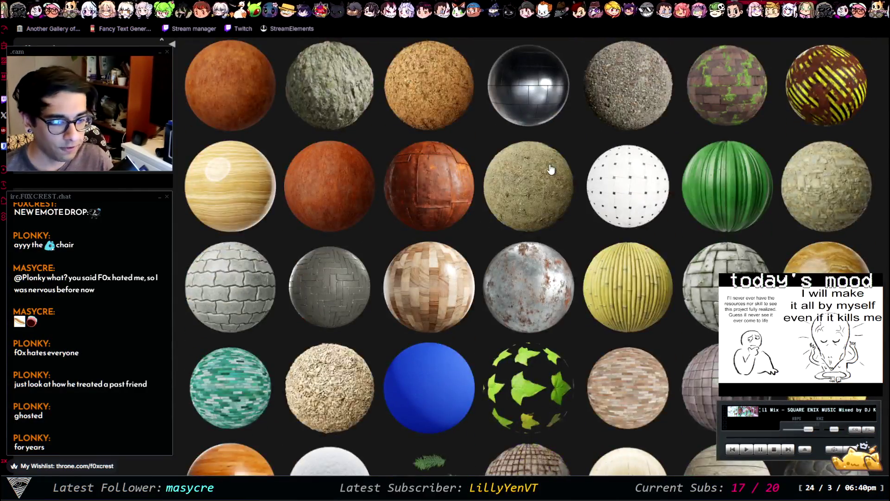
scroll(551, 169, down, 8)
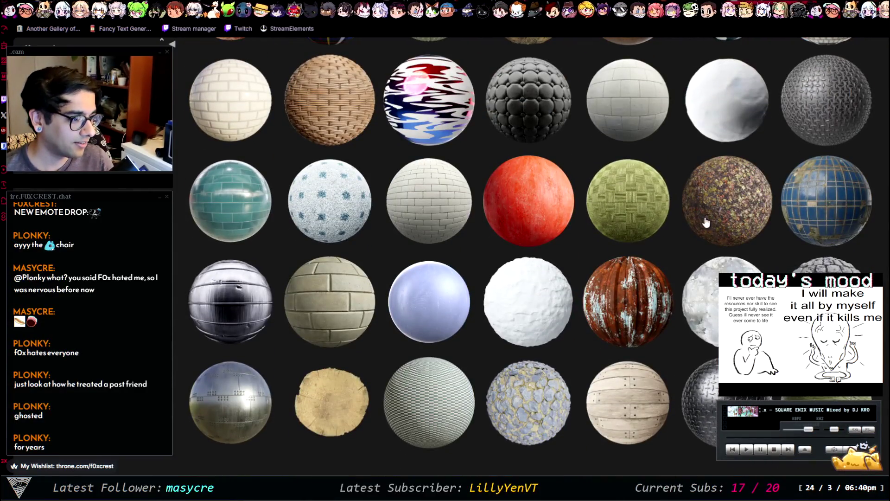
scroll(293, 282, down, 10)
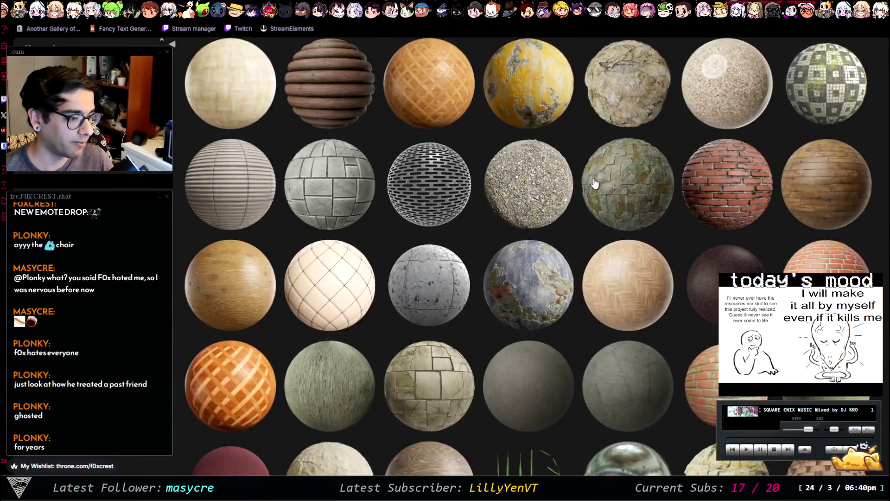
scroll(509, 161, down, 10)
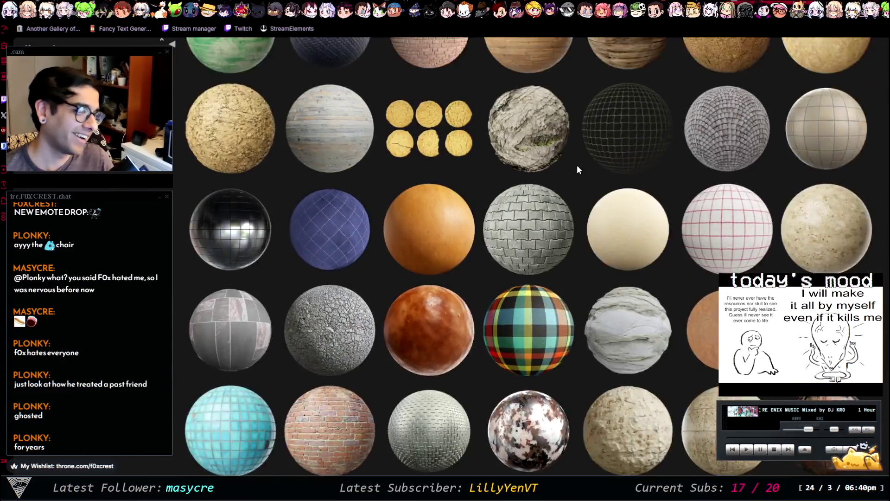
scroll(565, 205, up, 2)
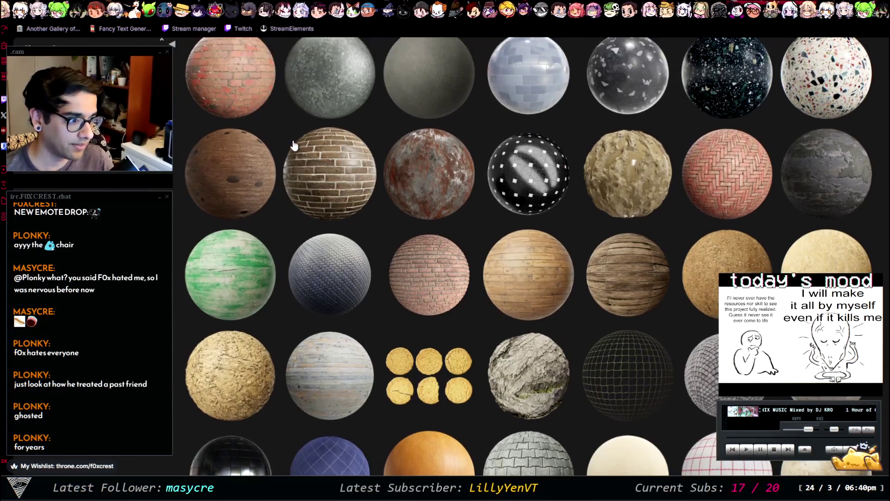
scroll(565, 206, down, 10)
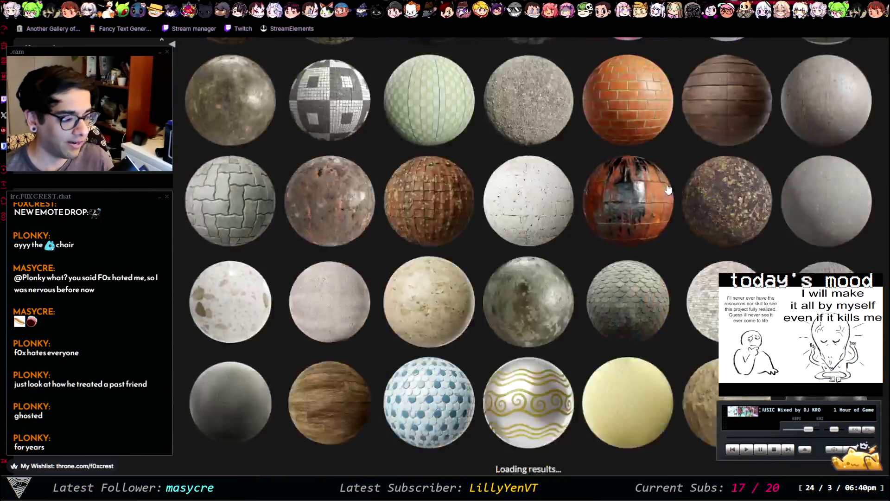
scroll(484, 225, down, 10)
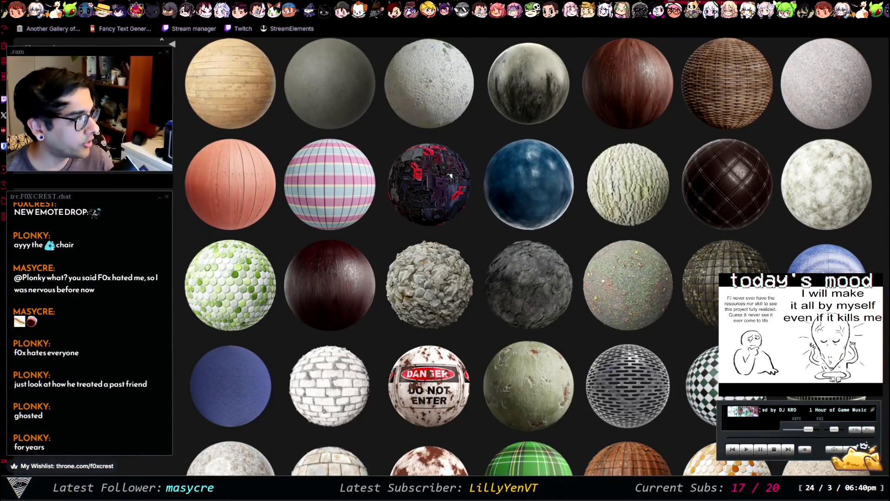
Open the Chip 005 circuit-board material page from the gallery
click(737, 86)
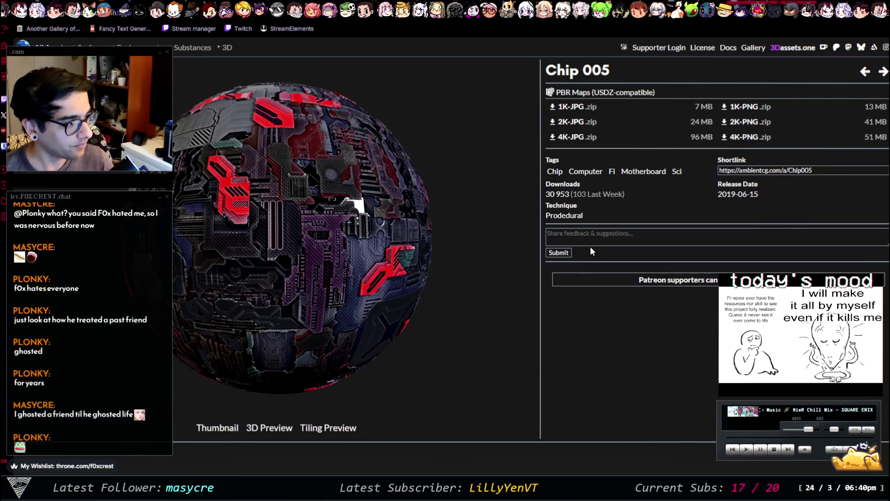
Return to the material gallery and browse down to open the Lava 005 material
key(alt+Left)
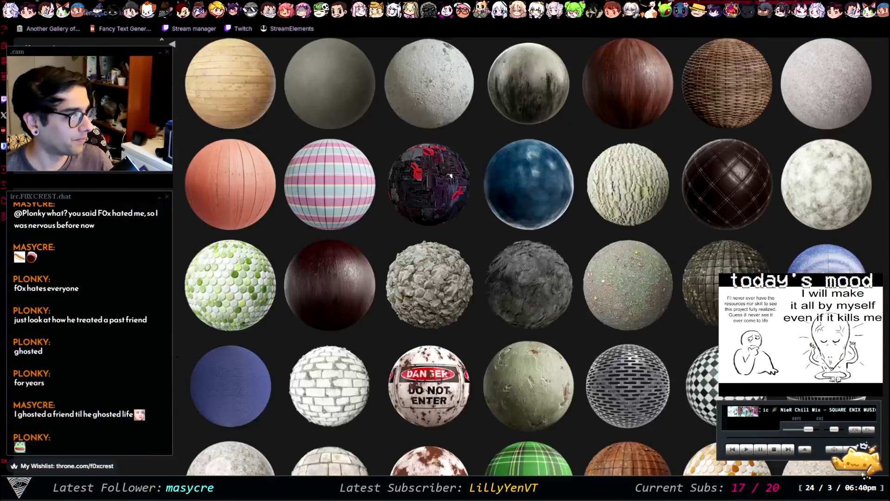
scroll(812, 239, down, 5)
scroll(812, 239, down, 10)
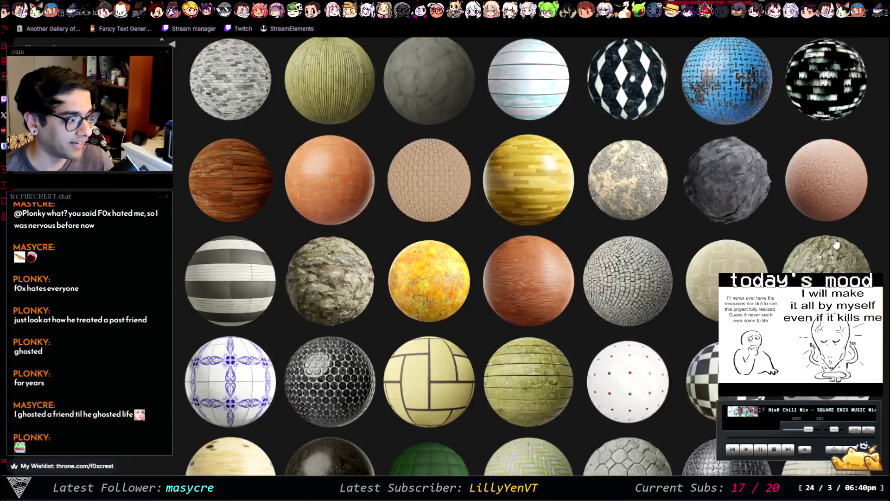
scroll(805, 214, down, 5)
scroll(805, 211, down, 10)
scroll(805, 208, down, 5)
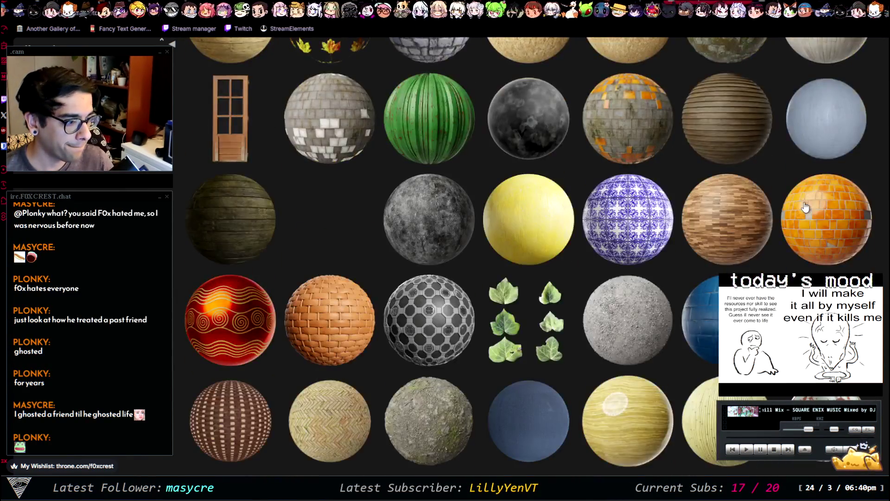
scroll(792, 194, down, 5)
scroll(783, 178, down, 10)
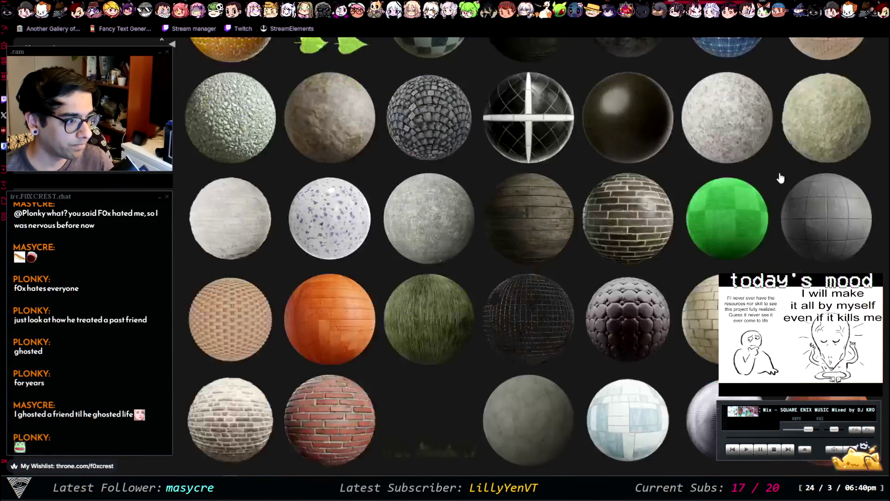
scroll(772, 176, down, 3)
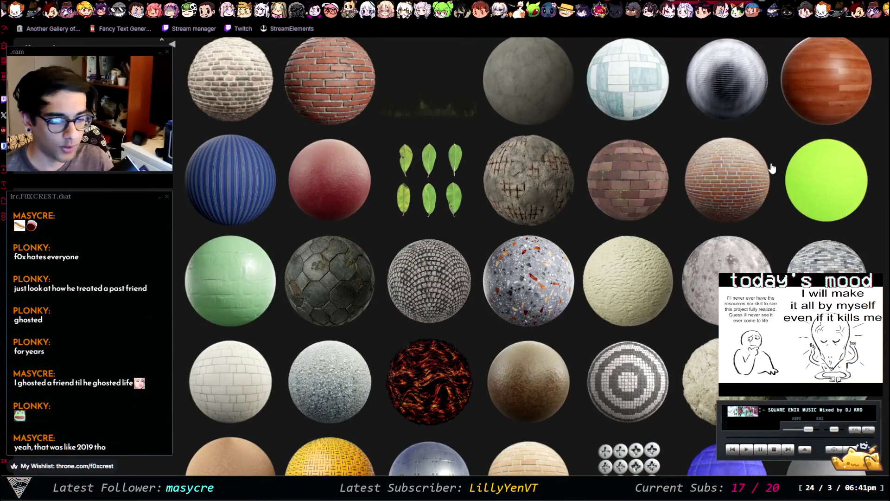
scroll(770, 172, down, 2)
scroll(764, 168, down, 15)
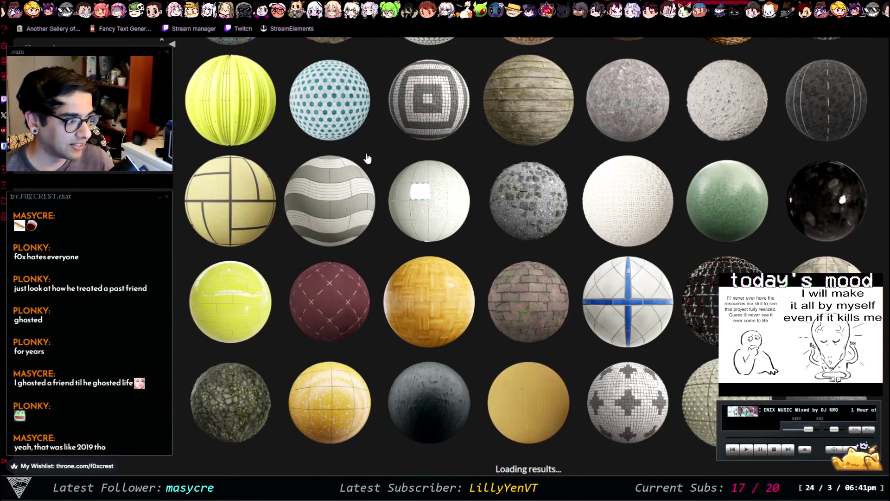
scroll(572, 238, down, 10)
scroll(576, 196, down, 2)
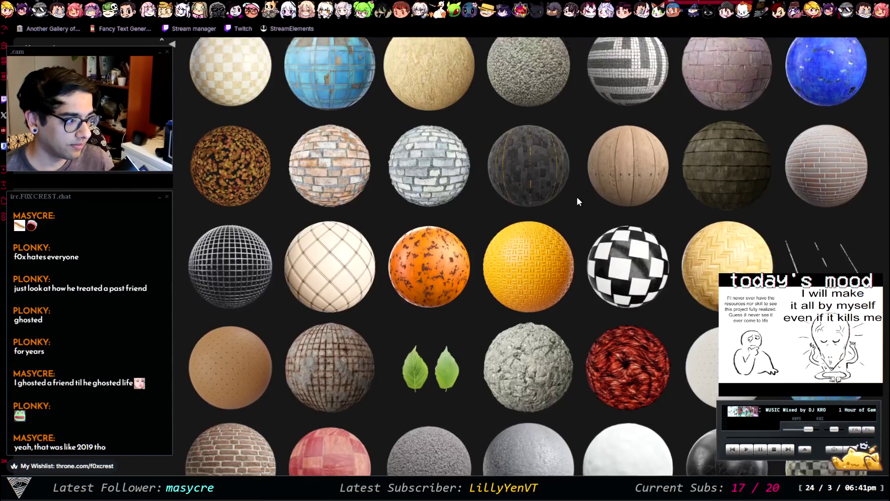
click(630, 342)
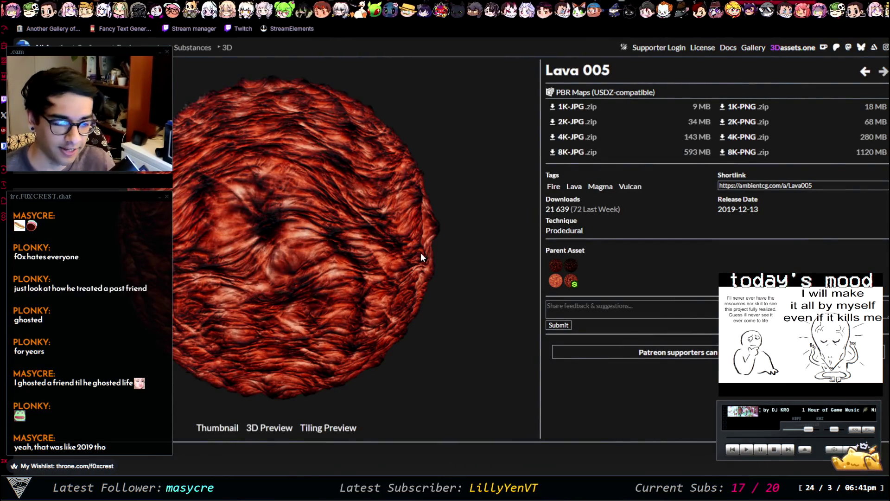
Go back to the gallery, browse further, and open the Fence 007 C material page
click(571, 265)
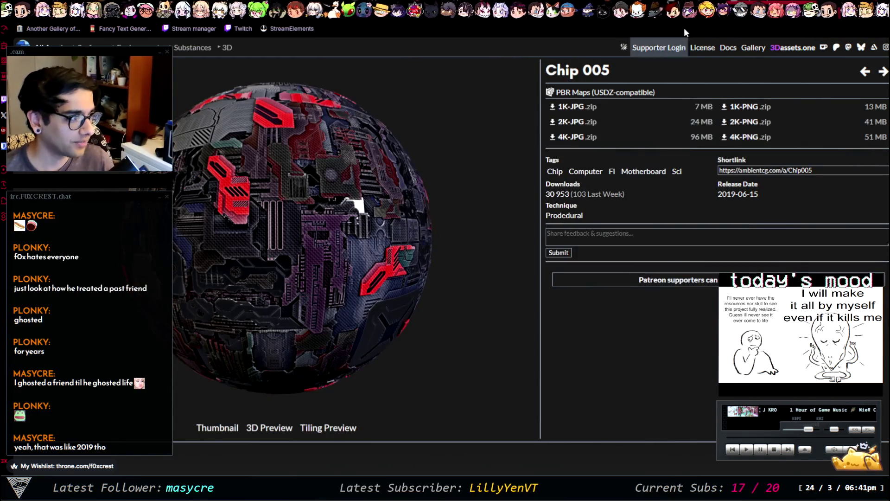
key(alt+Left)
scroll(535, 232, down, 5)
scroll(621, 241, down, 10)
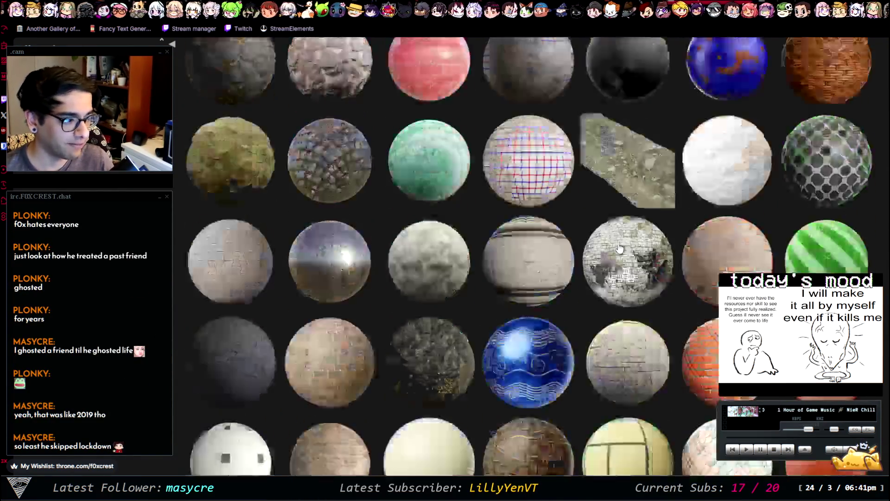
scroll(627, 237, down, 2)
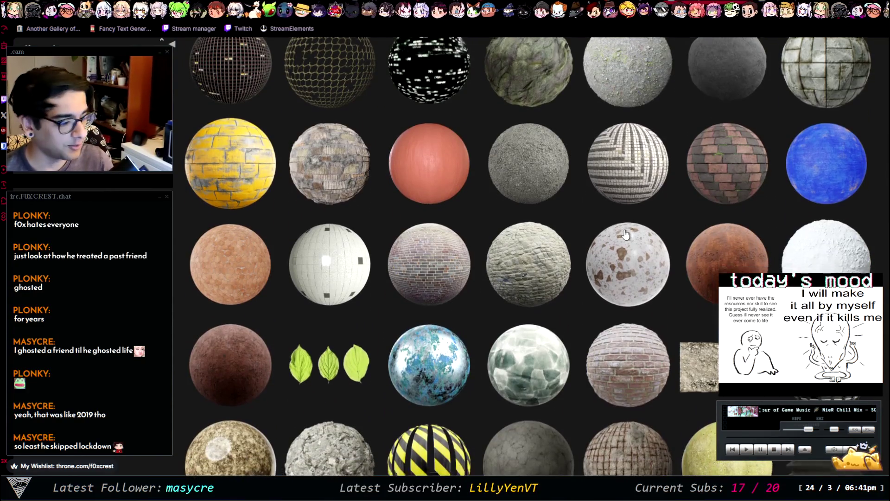
scroll(619, 218, down, 3)
scroll(614, 303, down, 5)
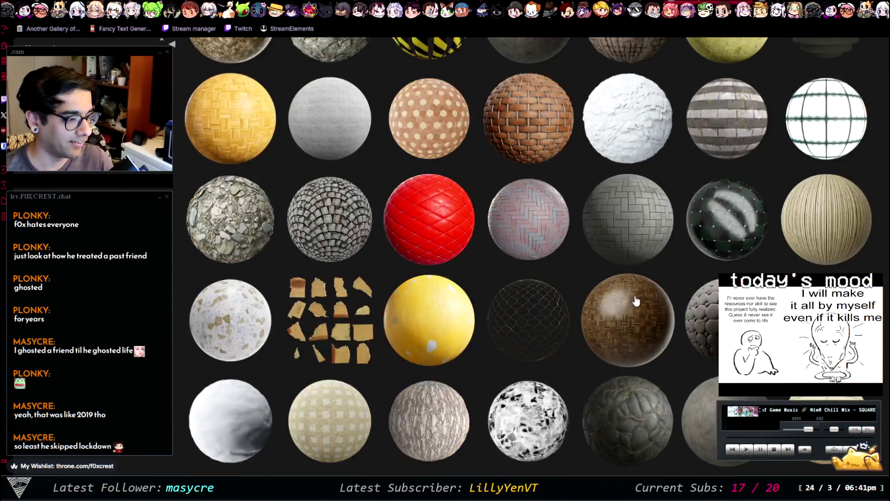
scroll(587, 278, down, 7)
scroll(587, 278, down, 6)
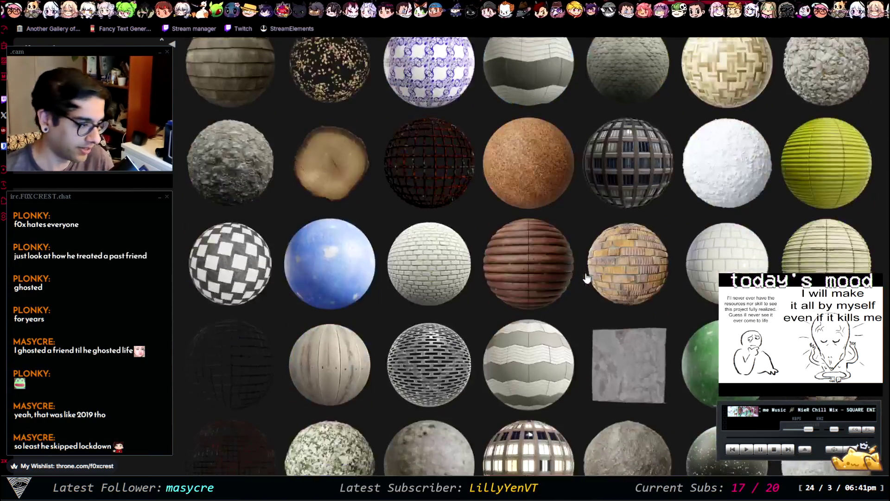
scroll(456, 175, down, 8)
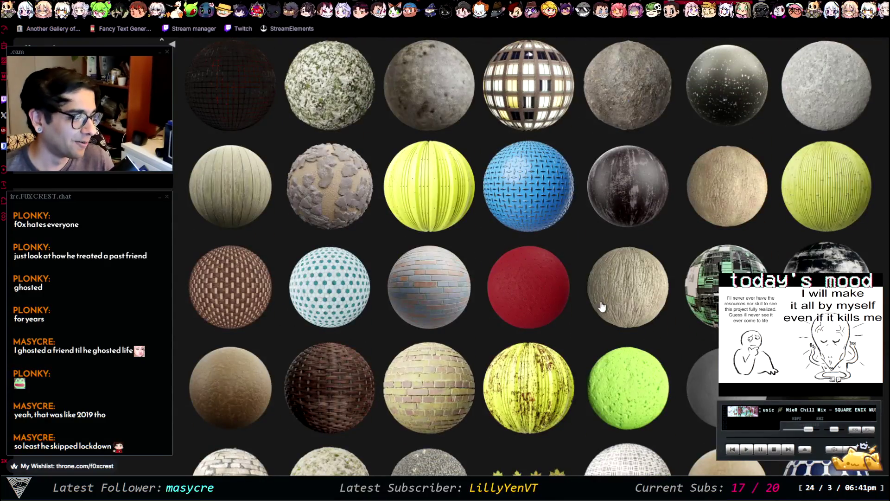
scroll(460, 264, up, 5)
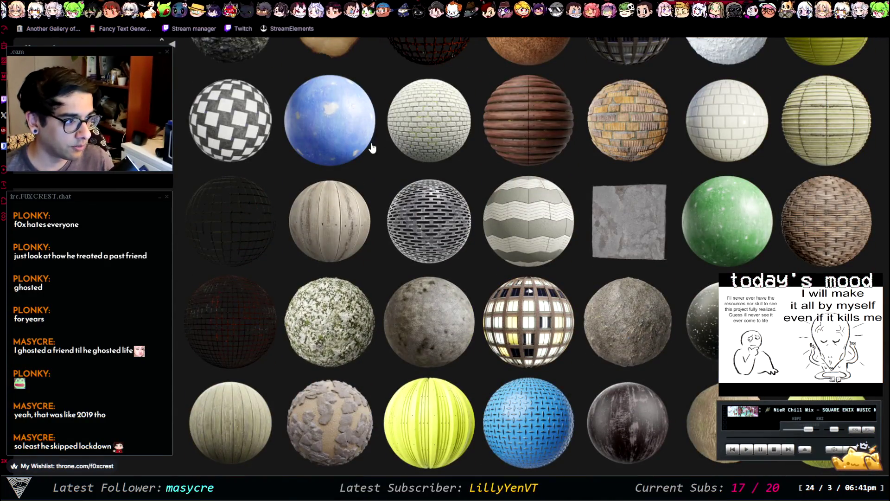
scroll(403, 158, up, 3)
click(428, 161)
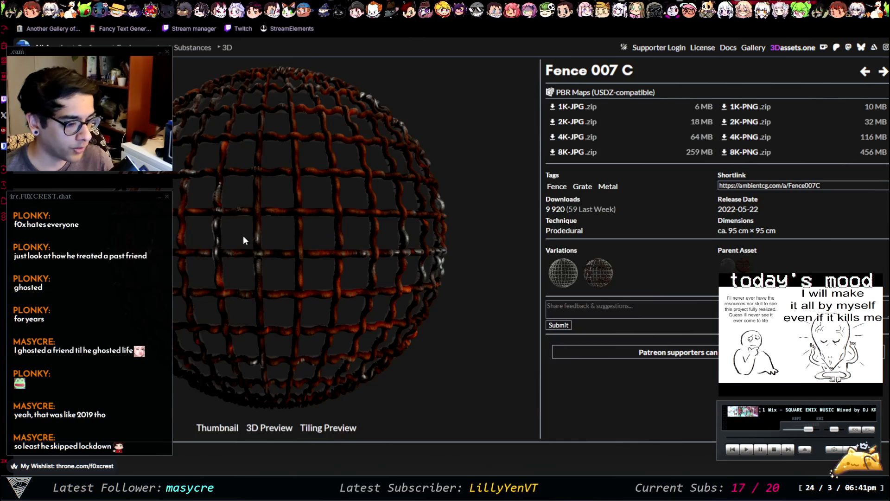
View Fence 007 C in the 3D preview, orbiting and zooming around the rusty grate sphere
click(270, 430)
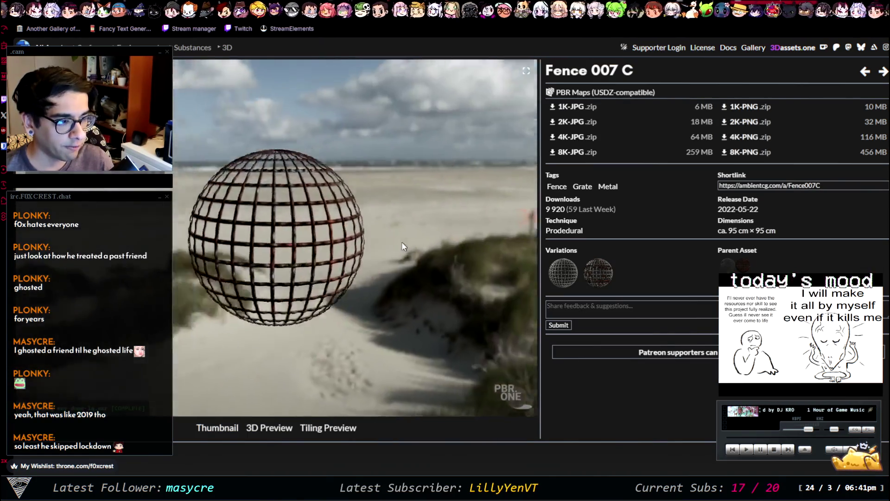
mouse_move(446, 199)
mouse_down()
mouse_move(294, 237)
mouse_move(405, 220)
mouse_move(349, 215)
mouse_move(379, 210)
mouse_move(348, 216)
mouse_up()
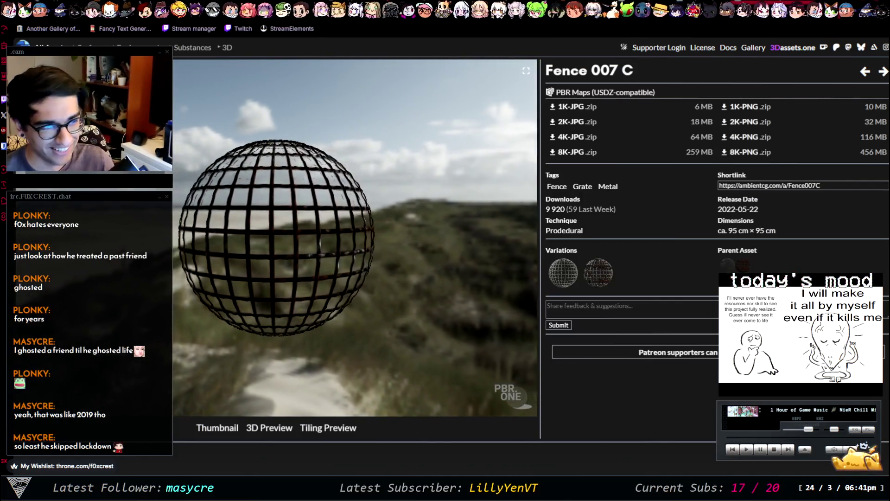
scroll(316, 216, up, 5)
mouse_move(315, 216)
mouse_down()
mouse_move(360, 247)
mouse_move(389, 198)
mouse_up()
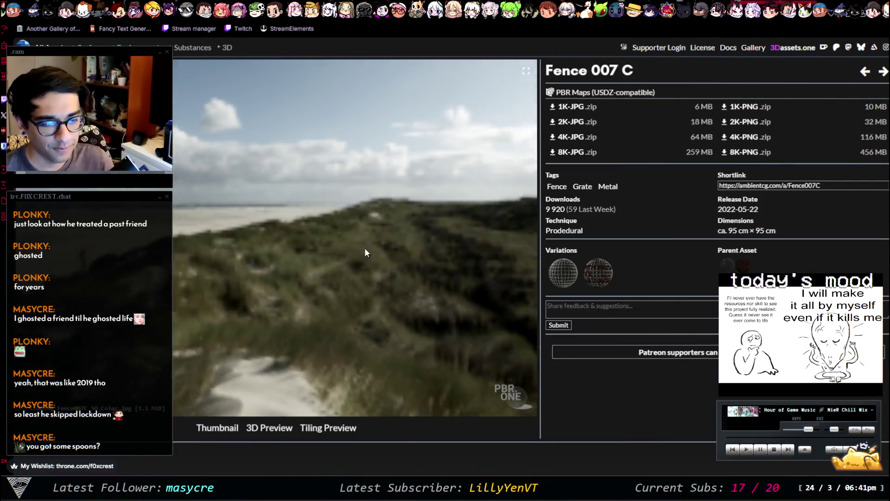
scroll(388, 203, down, 5)
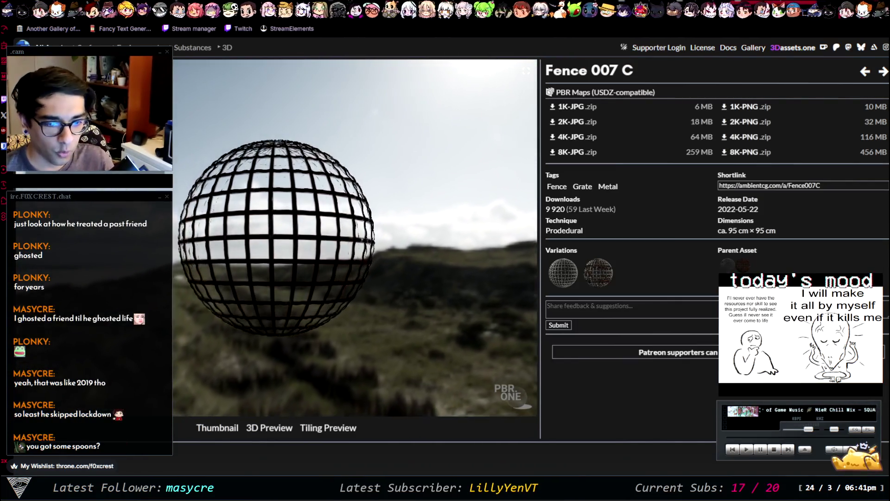